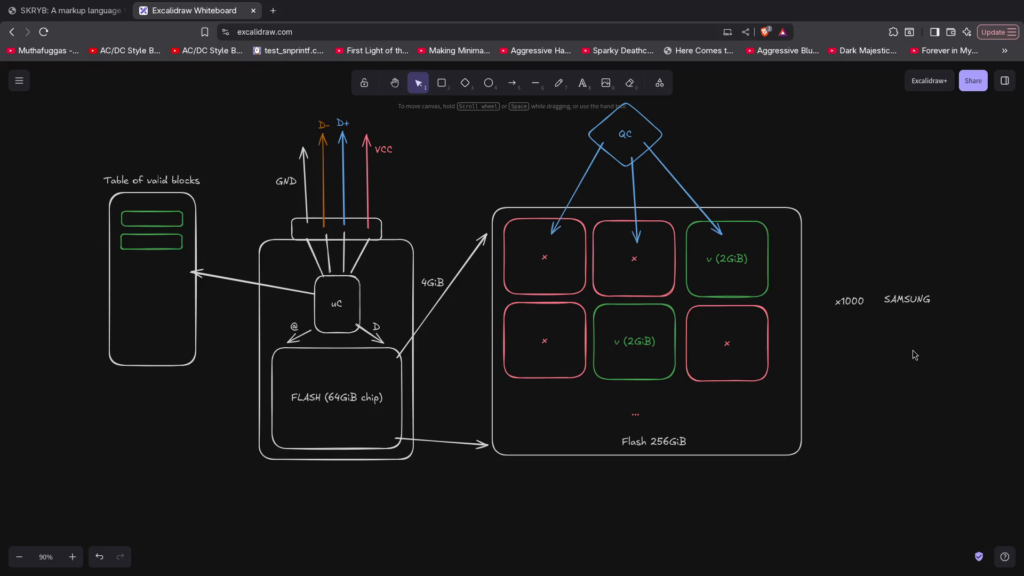
Write the note "10 chips with 2 blocks down" below the SAMSUNG label.
double_click(907, 315)
type("10 chips bag")
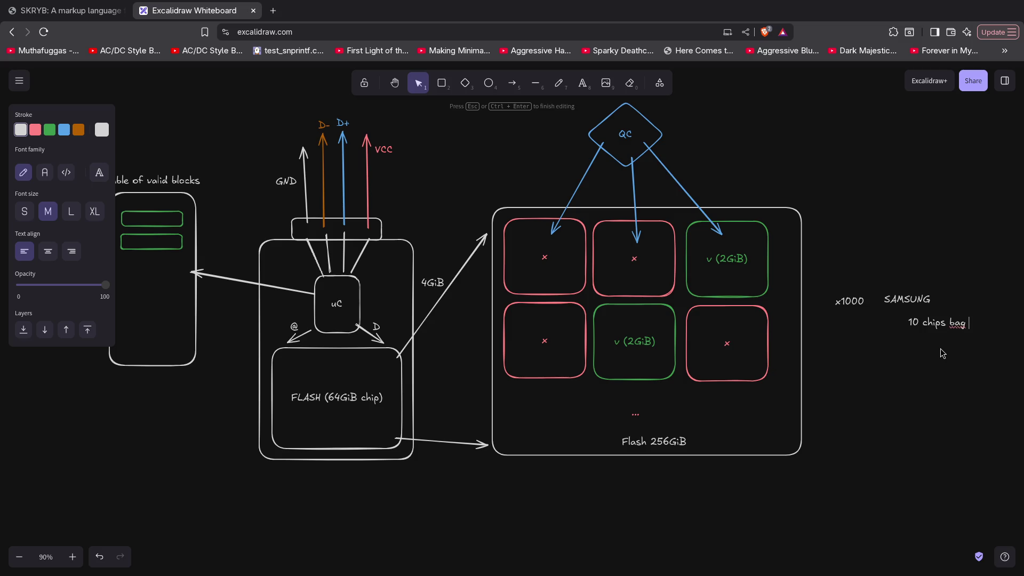
key("BackSpace")
key("BackSpace")
key("BackSpace")
type("th 2 b")
type("locks down")
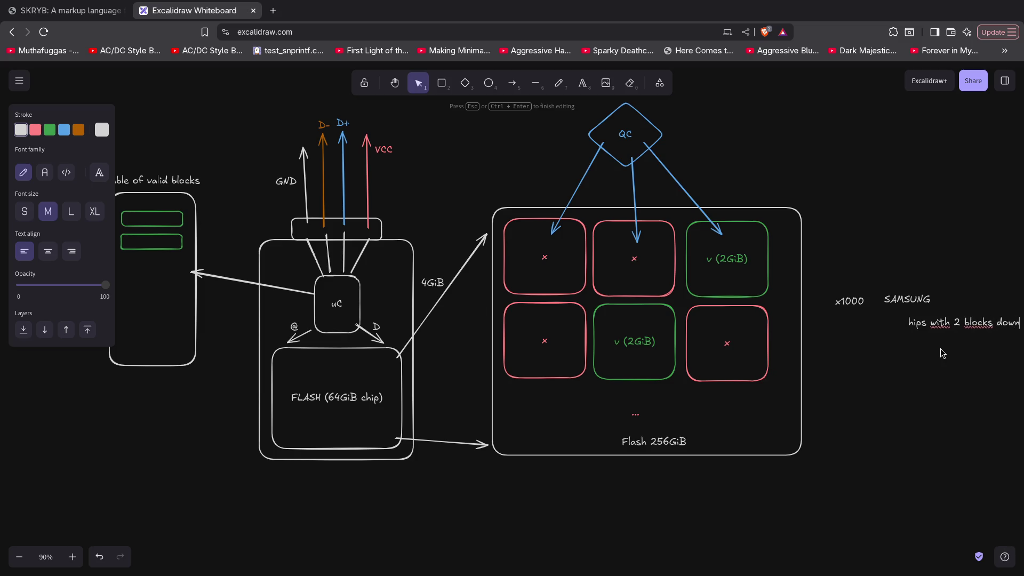
left_click_drag(944, 324, 903, 351)
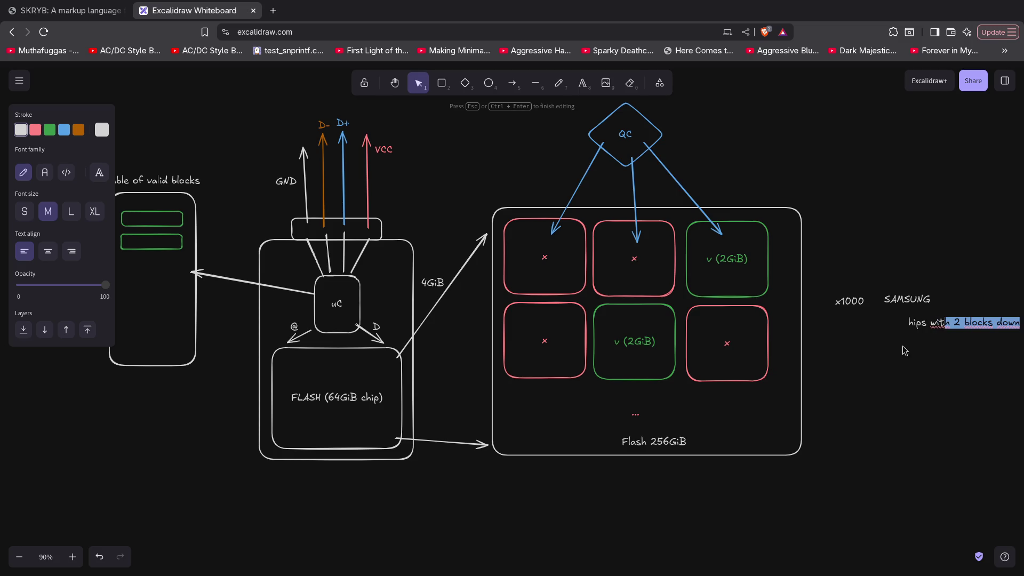
left_click(899, 355)
Widen the finished note's text box and begin a new label beneath it.
left_click(964, 331)
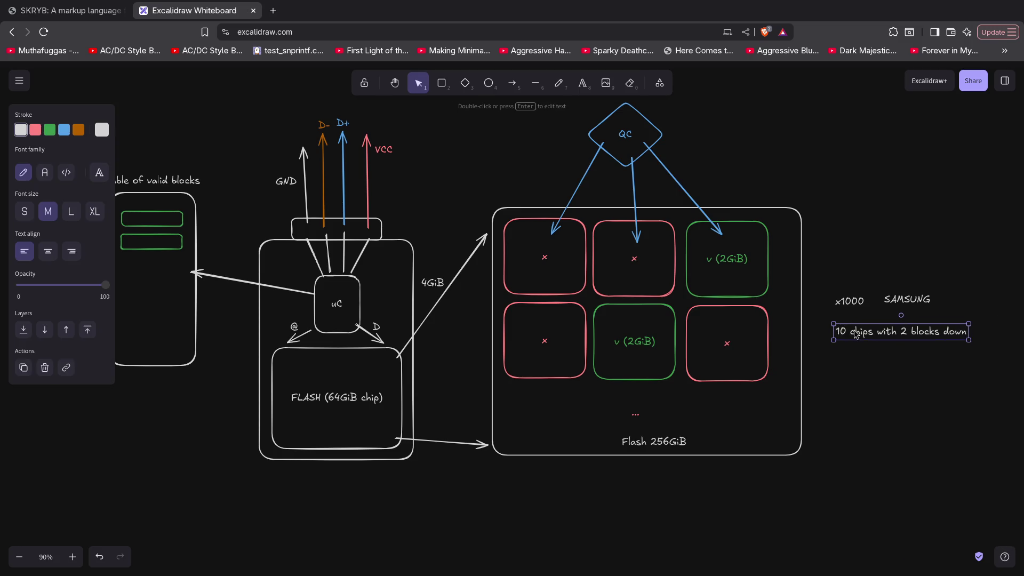
left_click_drag(969, 332, 1019, 330)
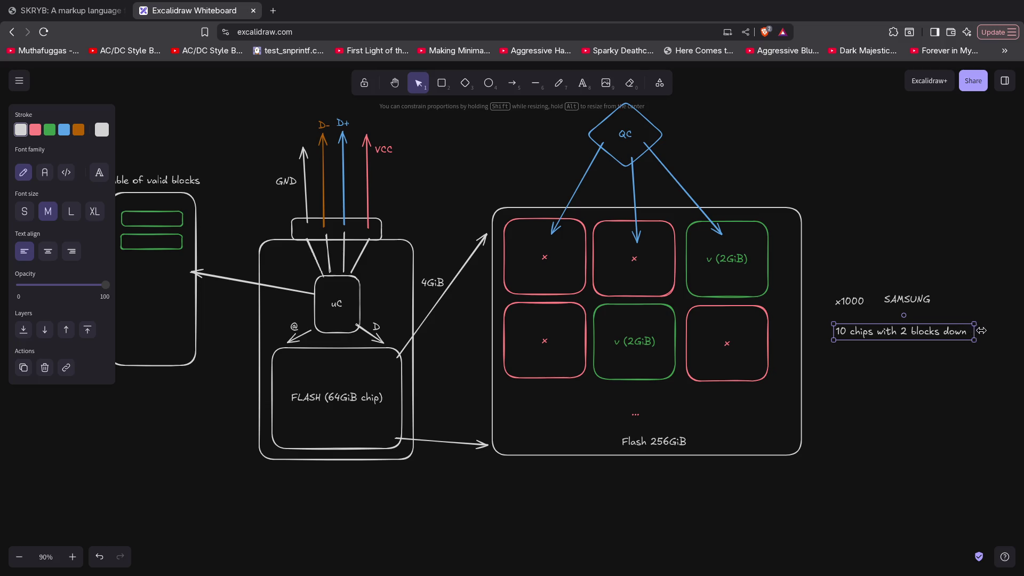
left_click(973, 399)
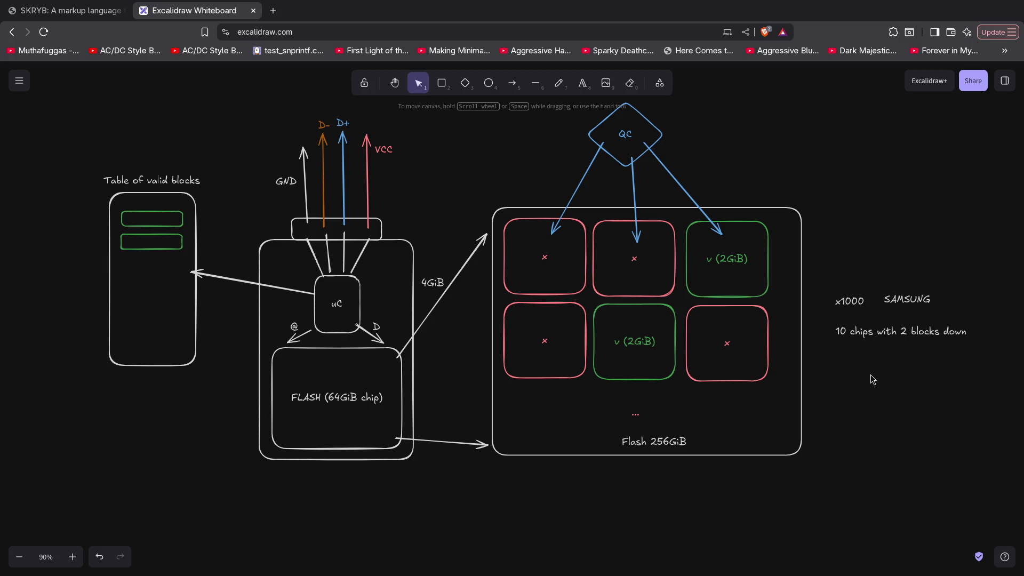
double_click(847, 364)
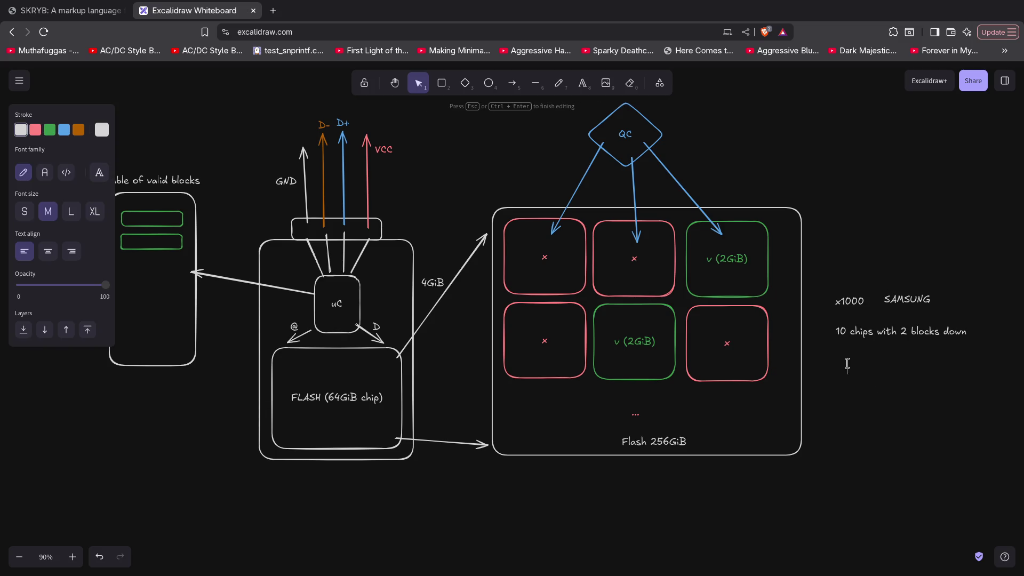
type("x1000")
Finish the second x1000 label below the chips note.
left_click(904, 408)
left_click(863, 368)
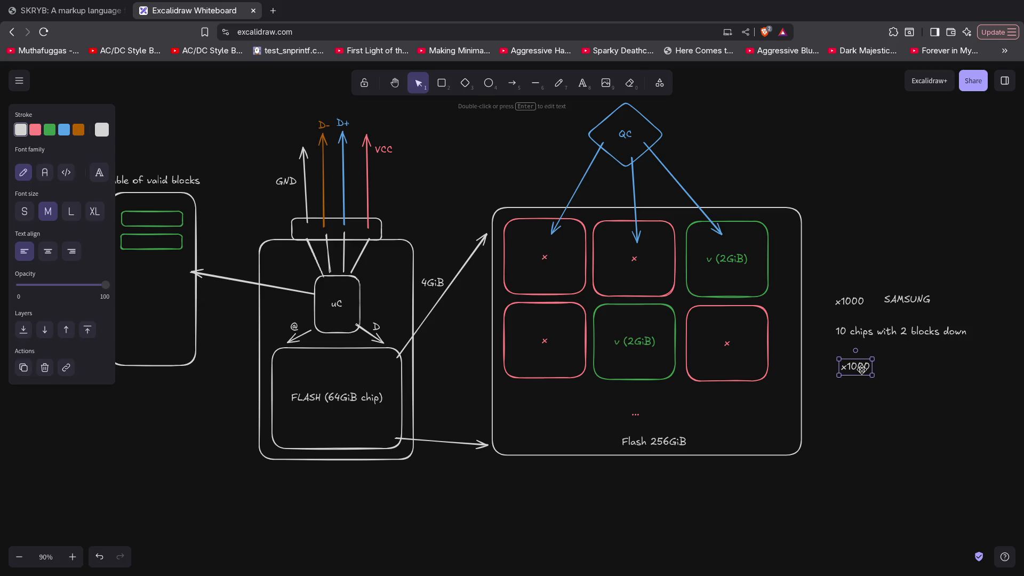
left_click(914, 298)
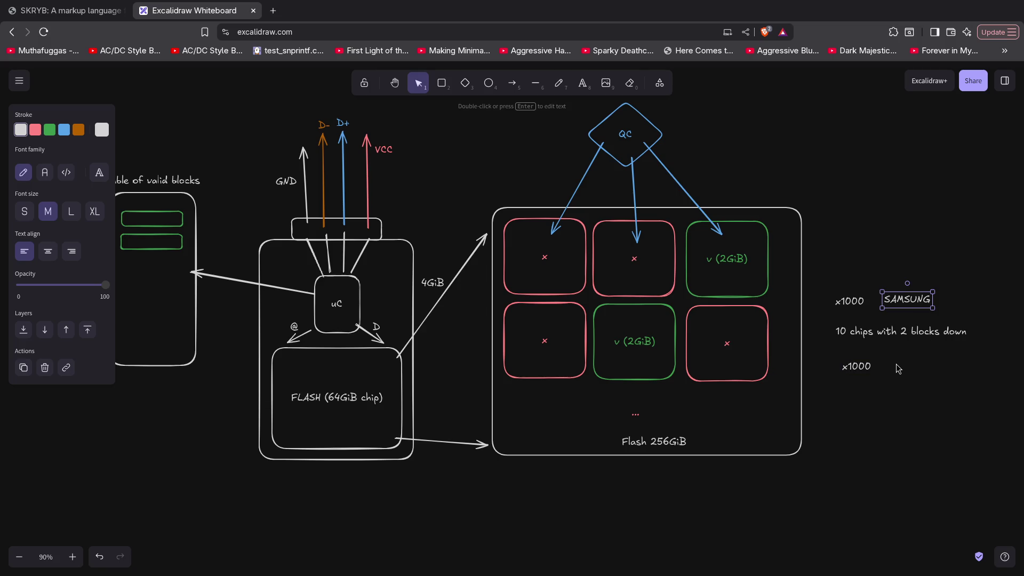
left_click(869, 332)
Place a copy of the chips note beneath the lower x1000 label.
key("ctrl+v")
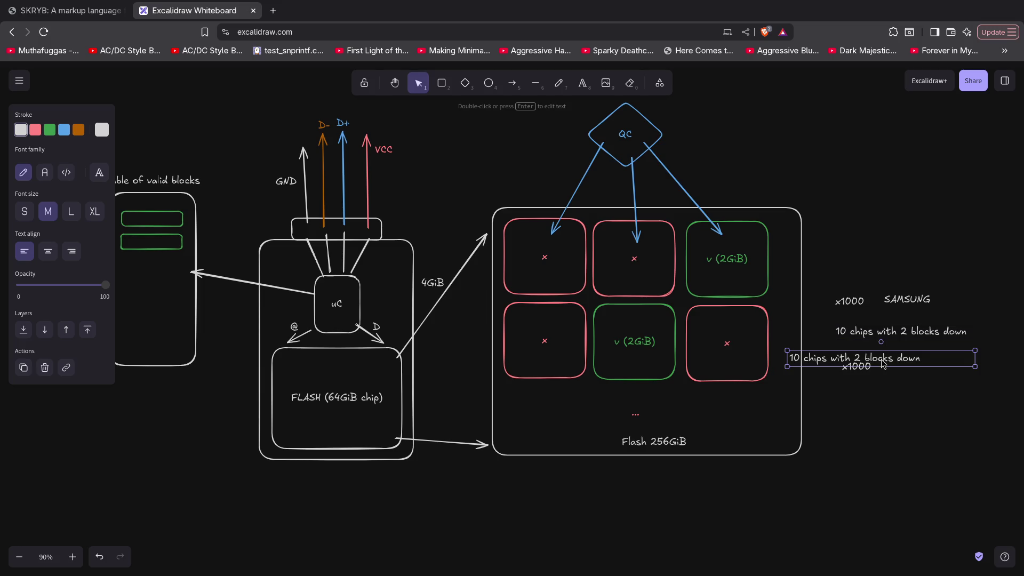
left_click_drag(880, 358, 920, 397)
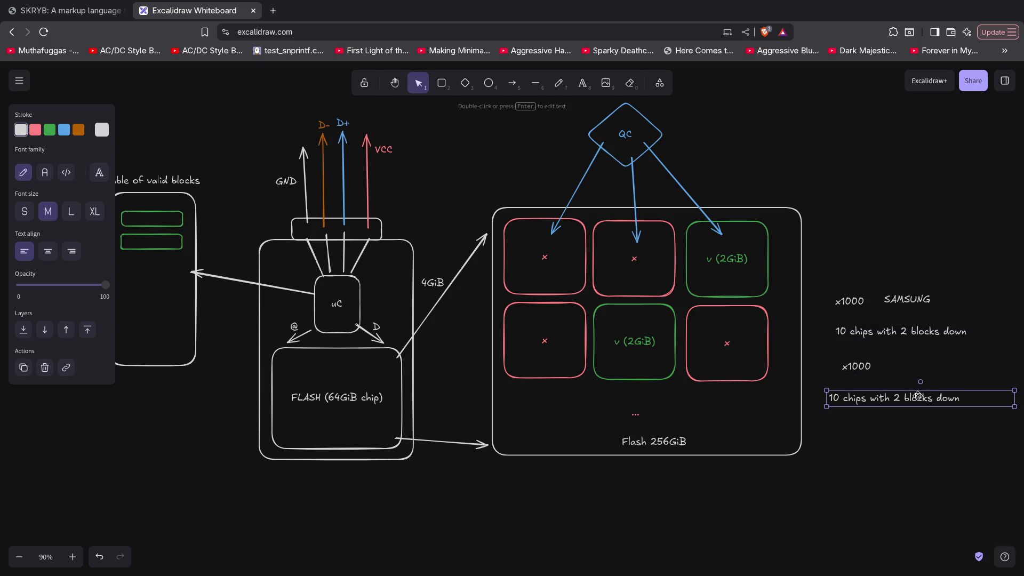
double_click(839, 398)
Reword the copied note to "800 chips with 20~600 blocks down".
left_click(840, 398)
key("BackSpace")
key("BackSpace")
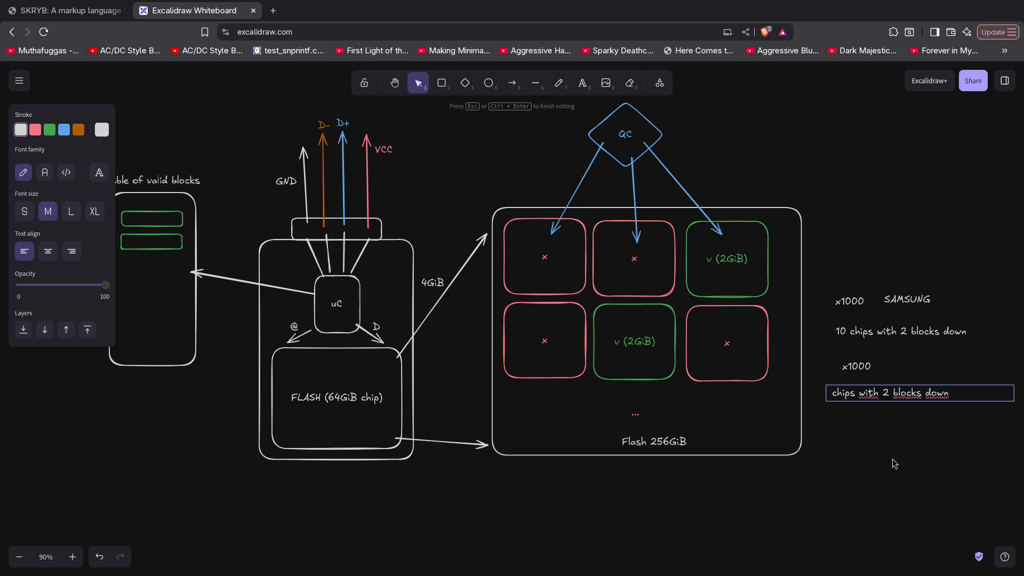
type("800")
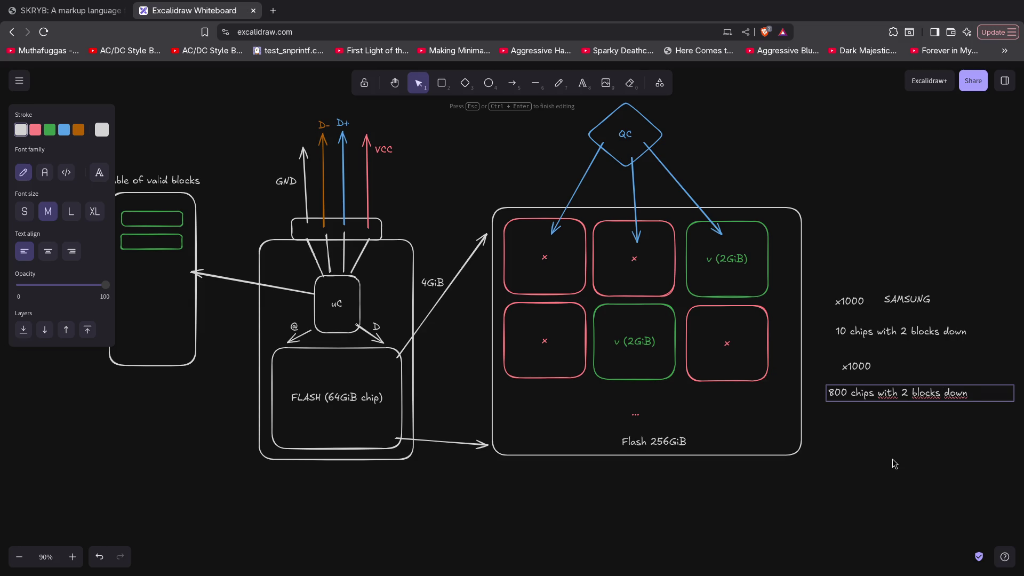
key("BackSpace")
type("20 ")
type("600")
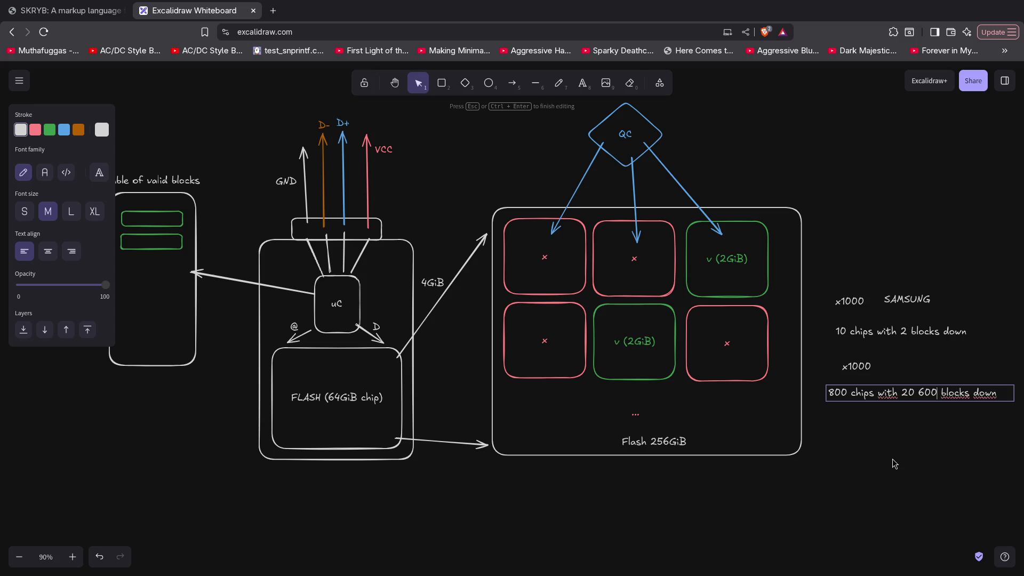
key("Left")
key("BackSpace")
type("~")
left_click(952, 432)
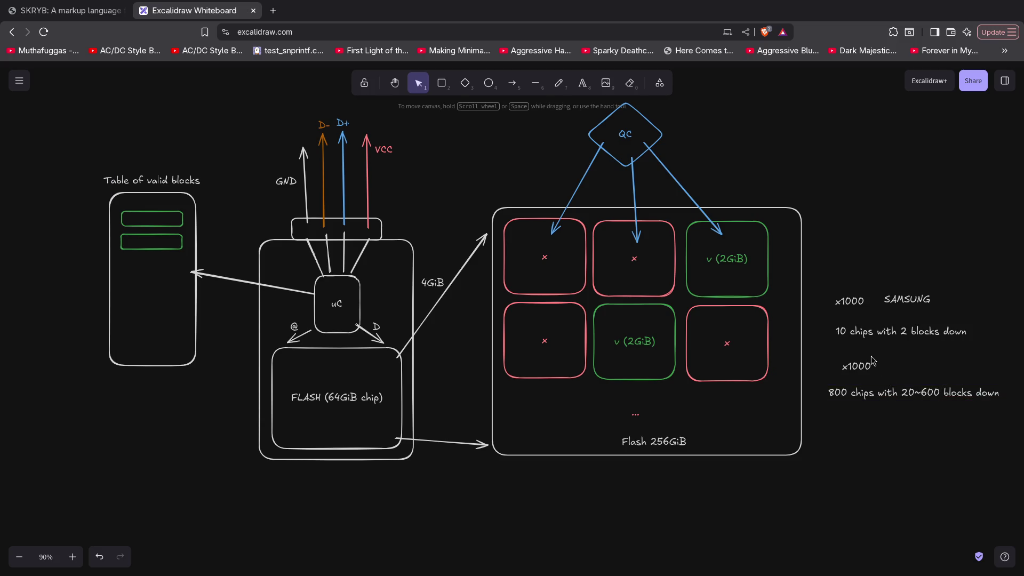
Review the lower x1000 label and 800 chips note, then clear the selection.
left_click(849, 367)
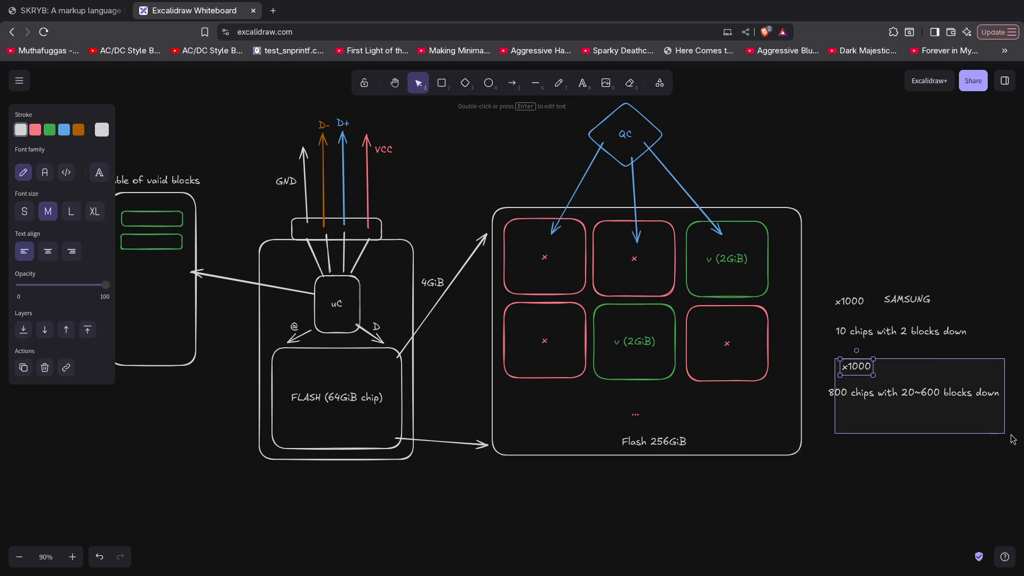
left_click(904, 440)
left_click(881, 394)
left_click(274, 145)
left_click(304, 160)
left_click(165, 125)
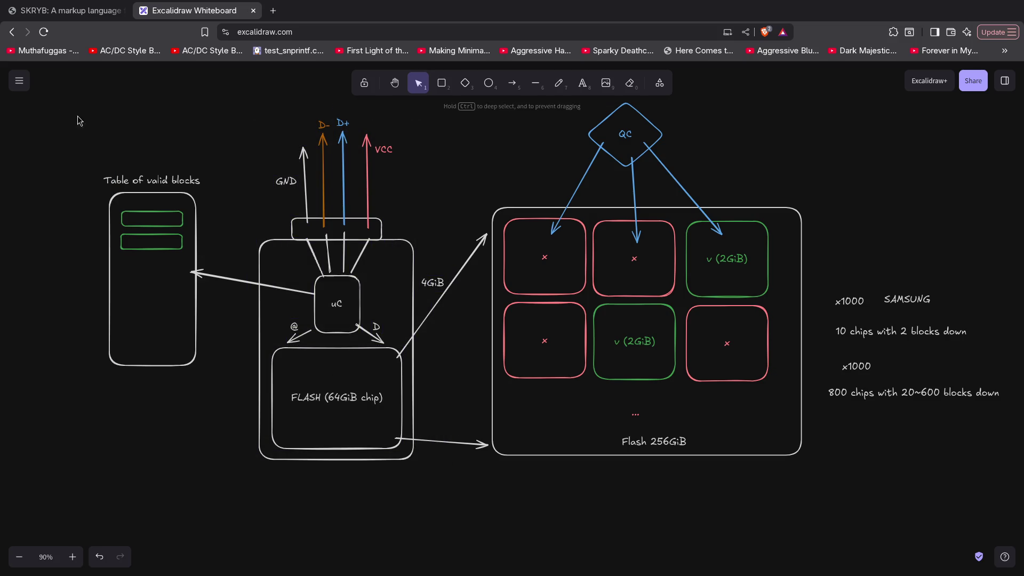
left_click_drag(81, 108, 878, 539)
left_click(744, 560)
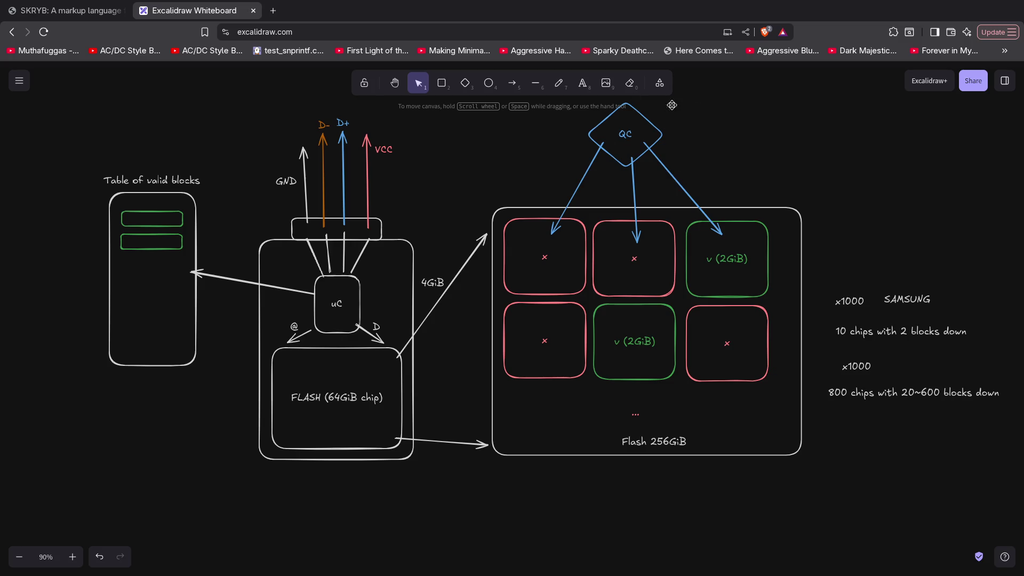
mouse_move(491, 118)
left_mouse_down()
mouse_move(725, 388)
mouse_move(832, 567)
left_mouse_up()
left_click(772, 418)
left_click_drag(824, 360, 1016, 429)
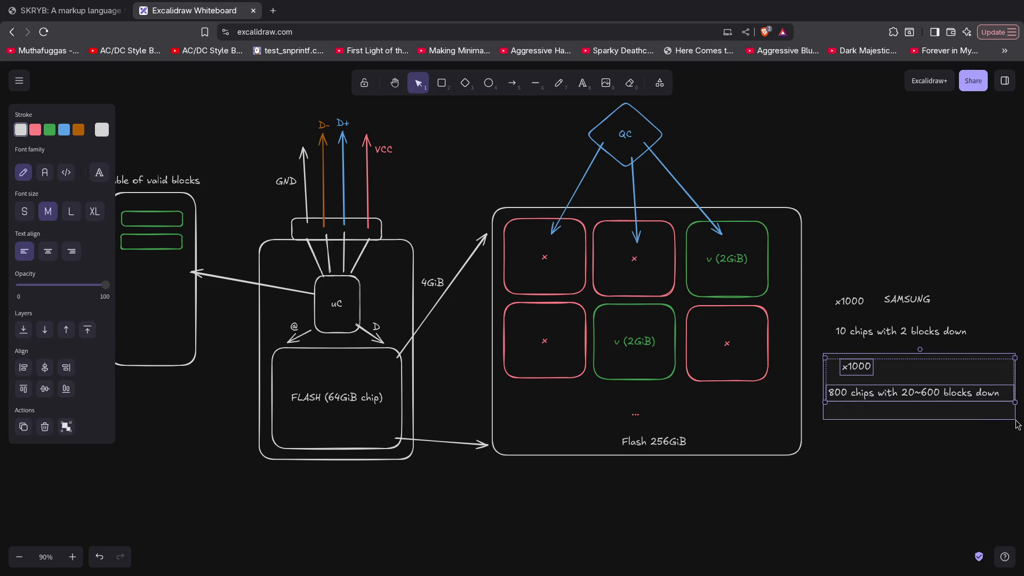
left_click(966, 438)
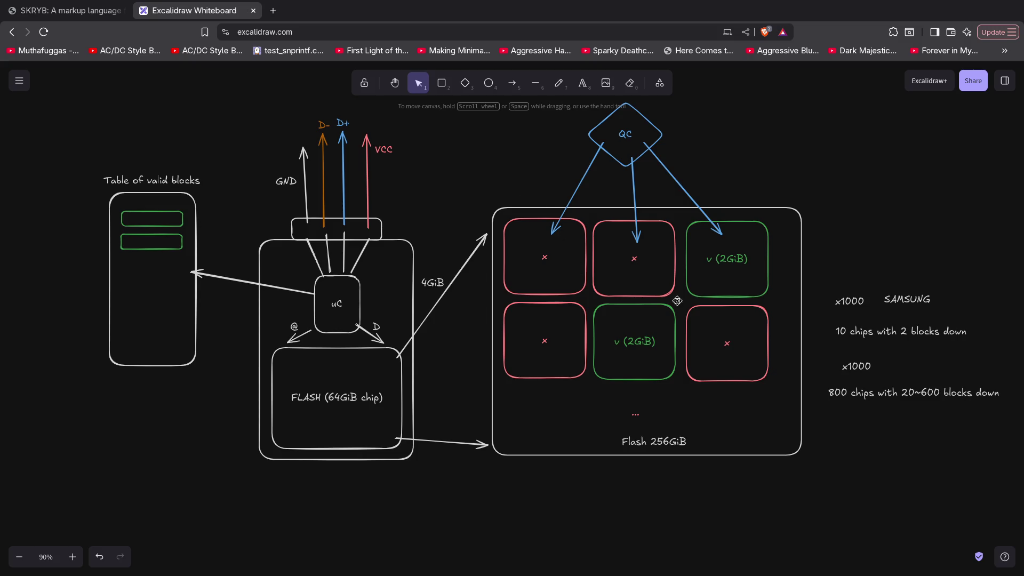
left_click(704, 269)
left_click(647, 337)
left_click(720, 276)
left_click(645, 330)
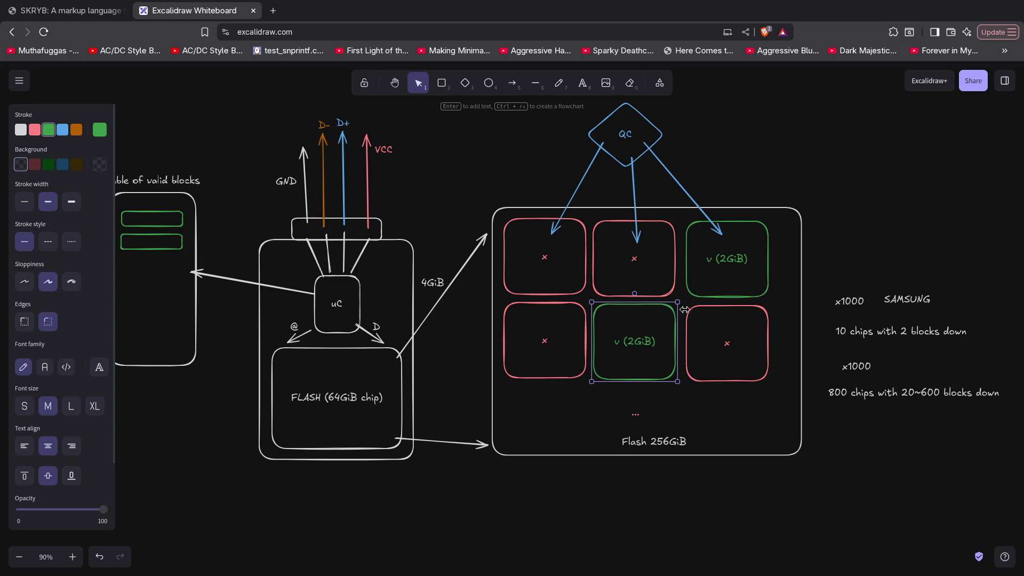
left_click(725, 264)
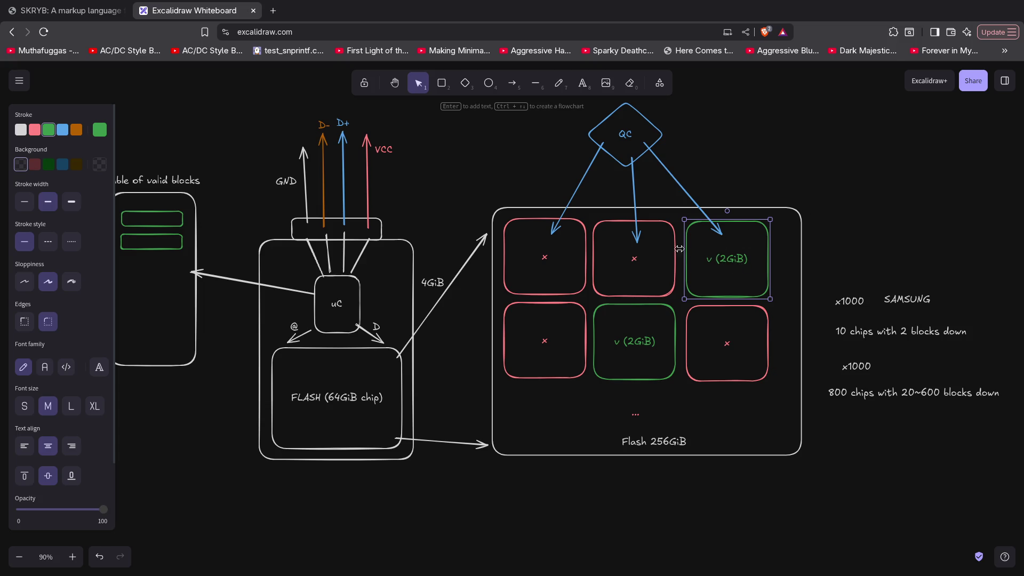
left_click(454, 184)
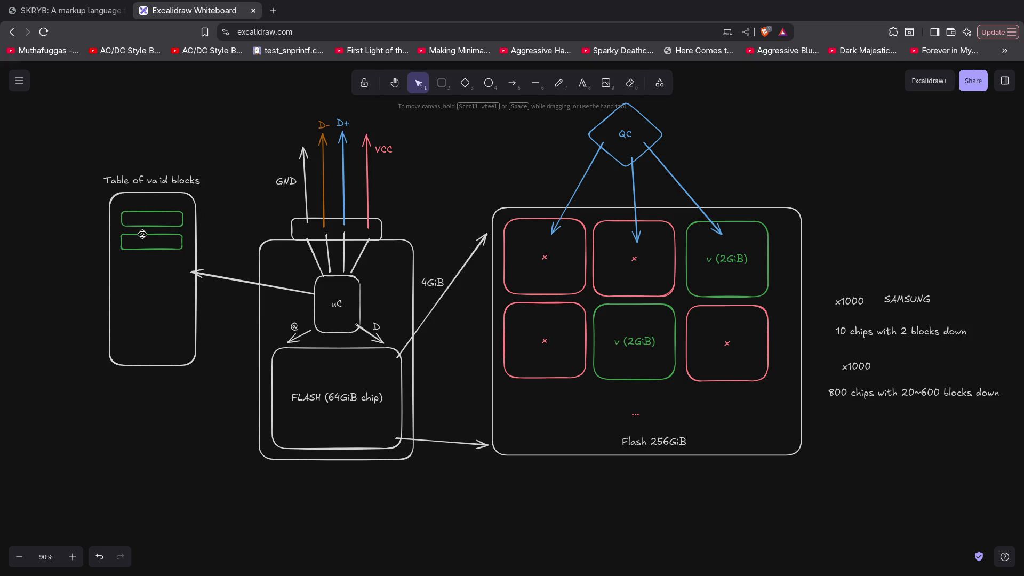
left_click(763, 241)
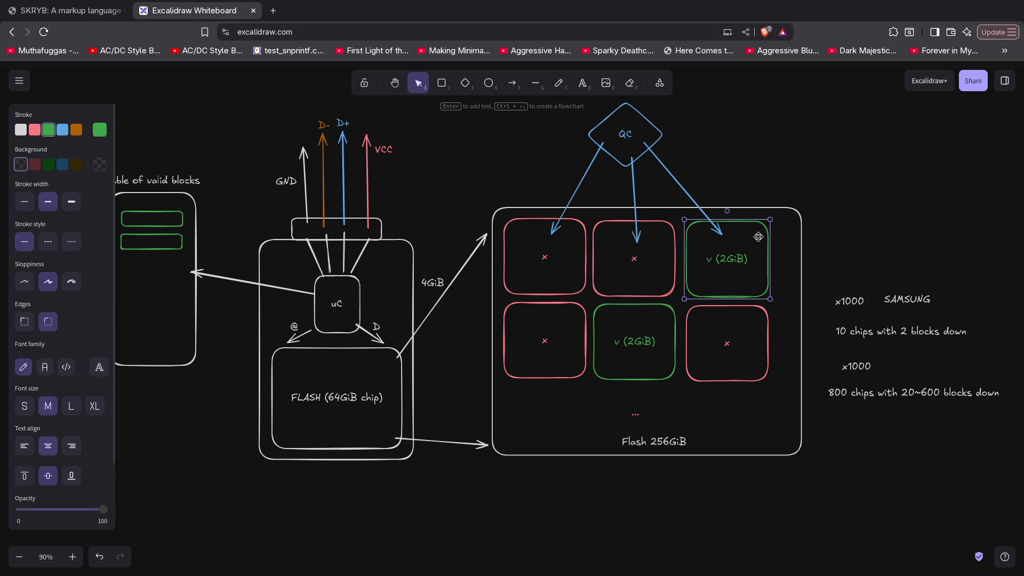
left_click(725, 163)
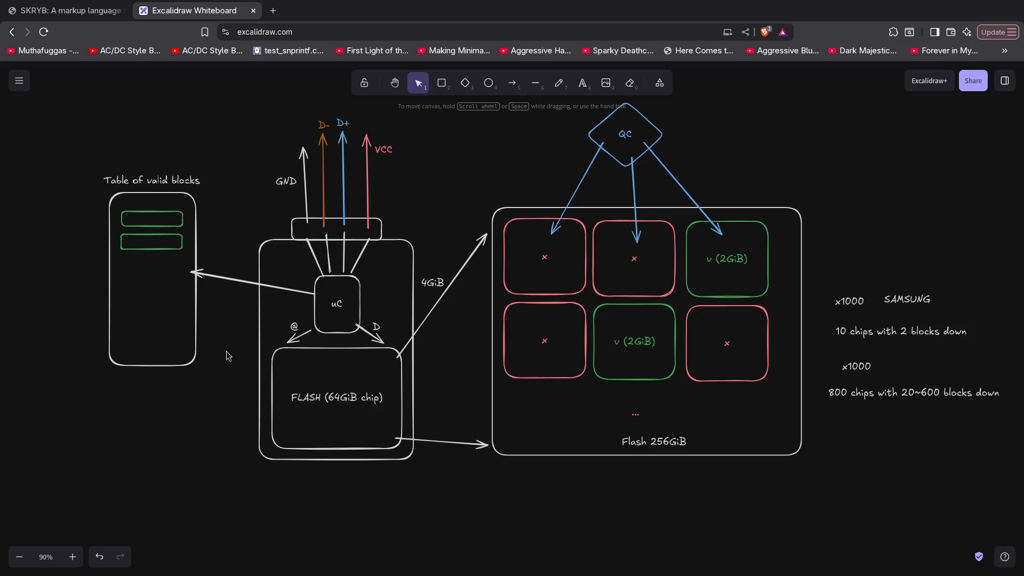
left_click_drag(819, 277, 949, 318)
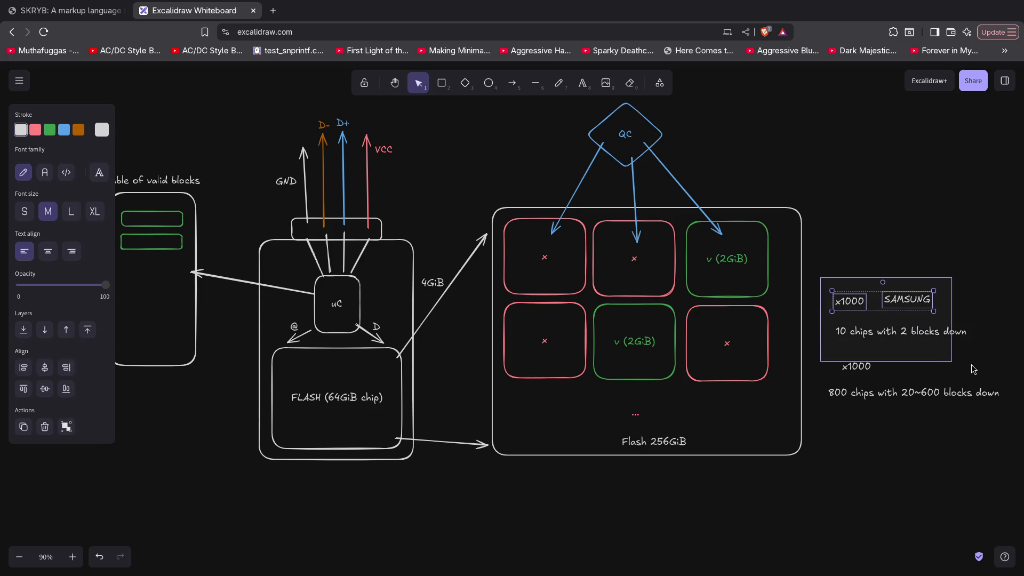
left_click(920, 258)
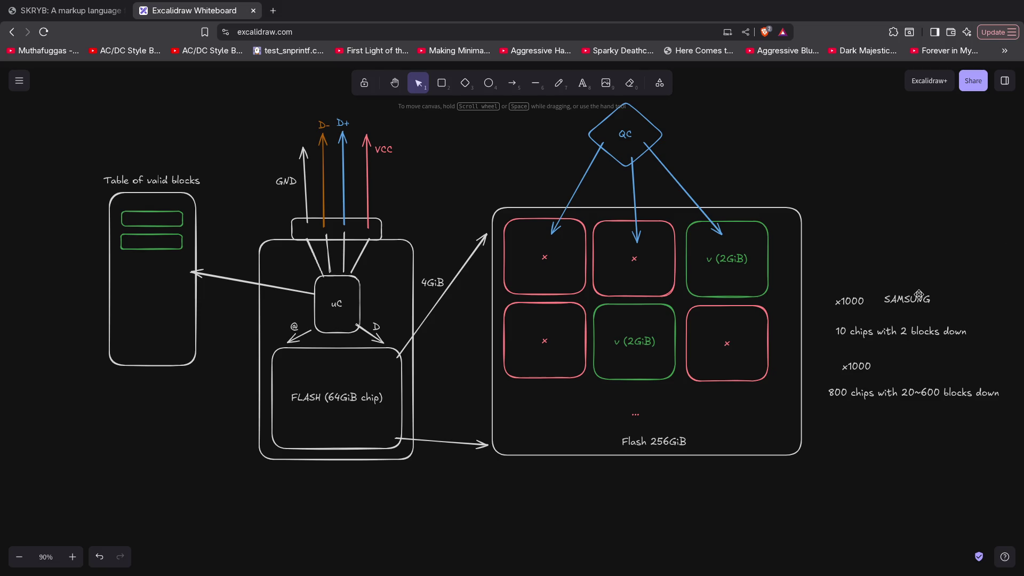
double_click(903, 373)
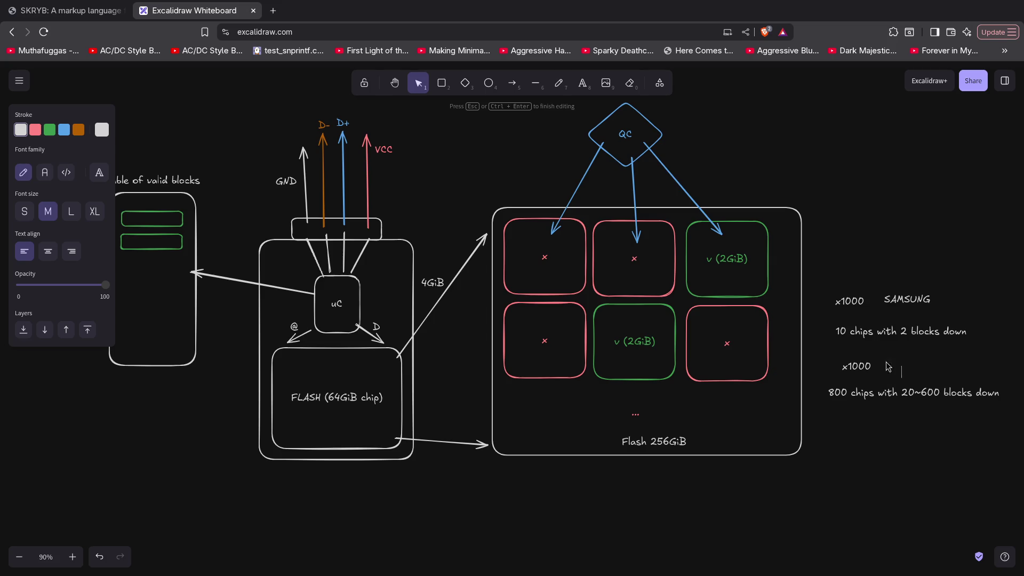
left_click(856, 379)
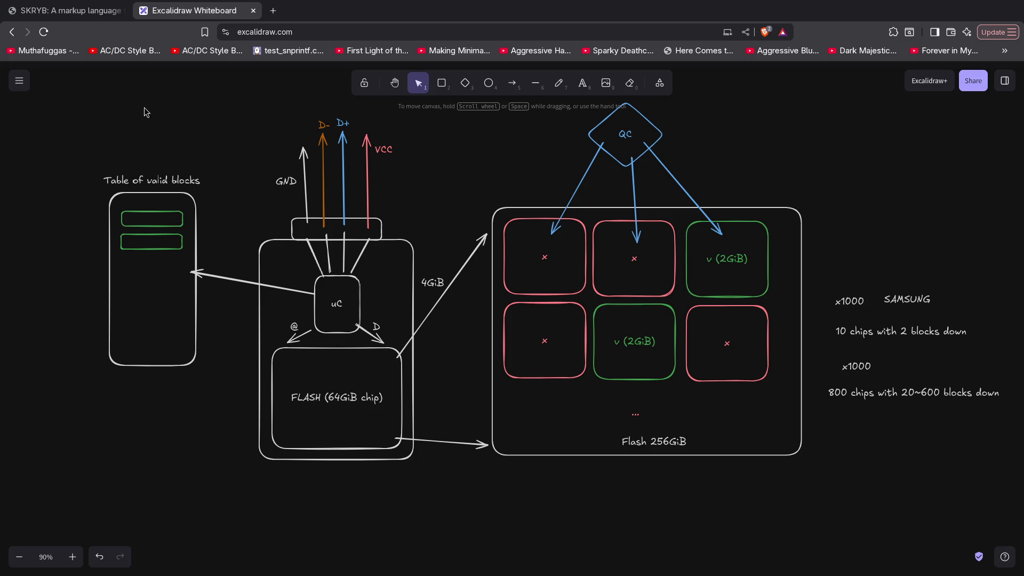
left_click_drag(72, 95, 939, 480)
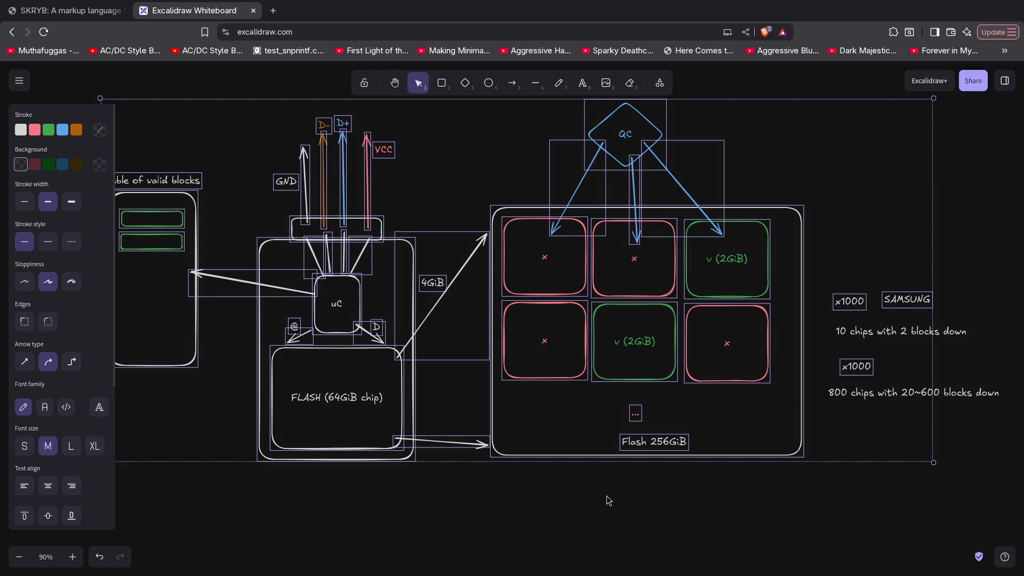
left_click(606, 501)
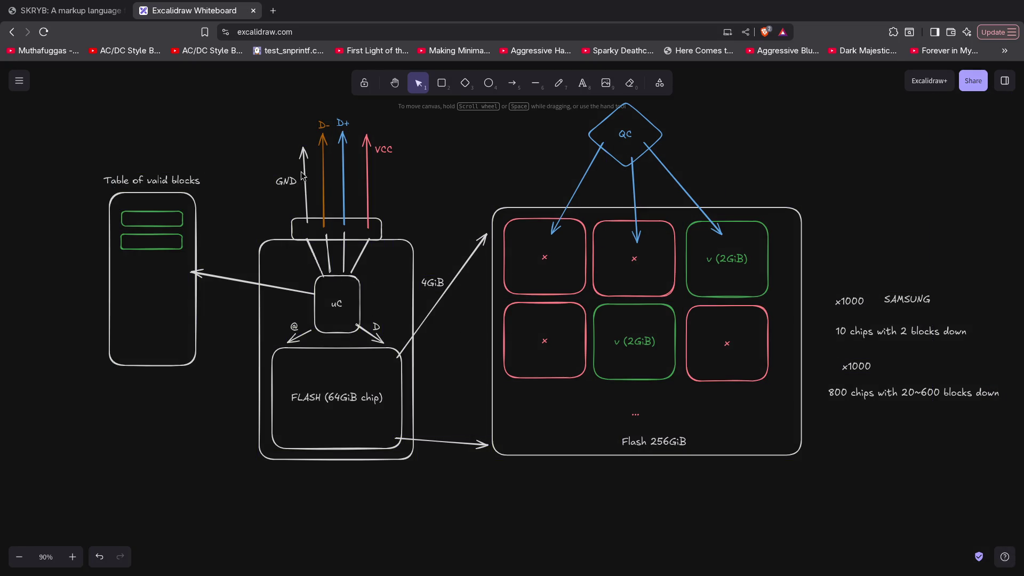
left_click_drag(94, 81, 243, 131)
left_click(340, 397)
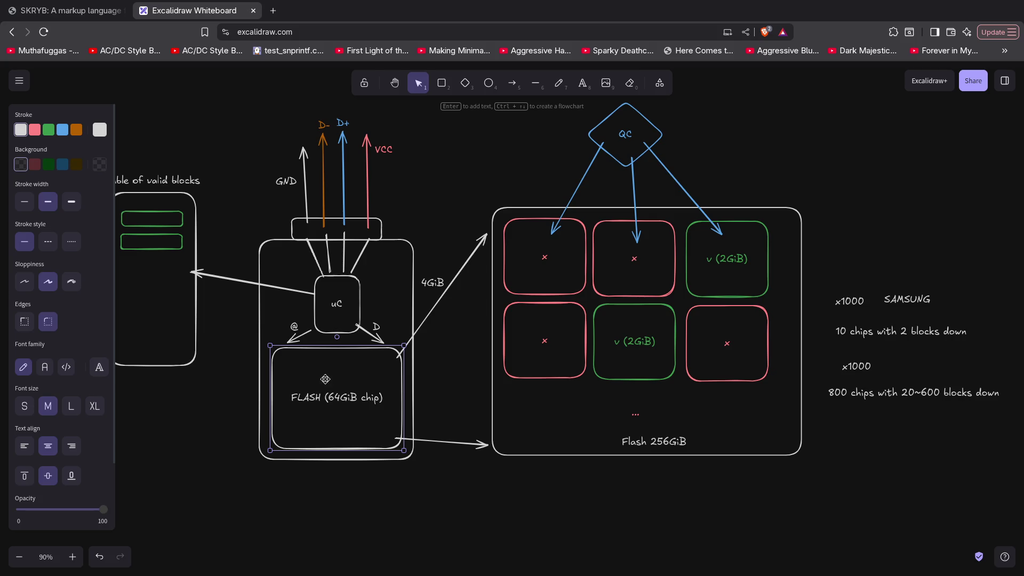
left_click(185, 447)
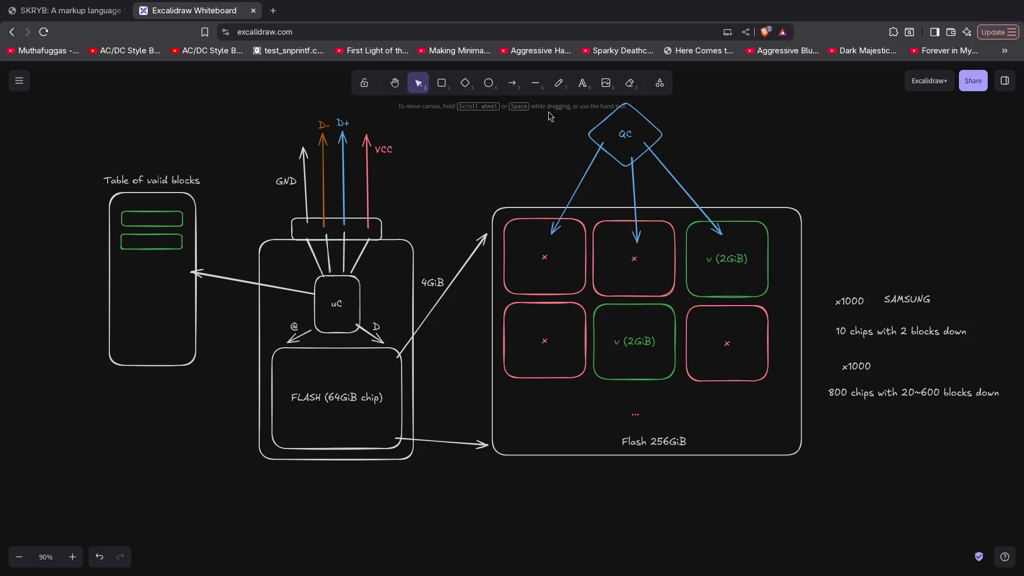
left_click_drag(481, 124, 836, 542)
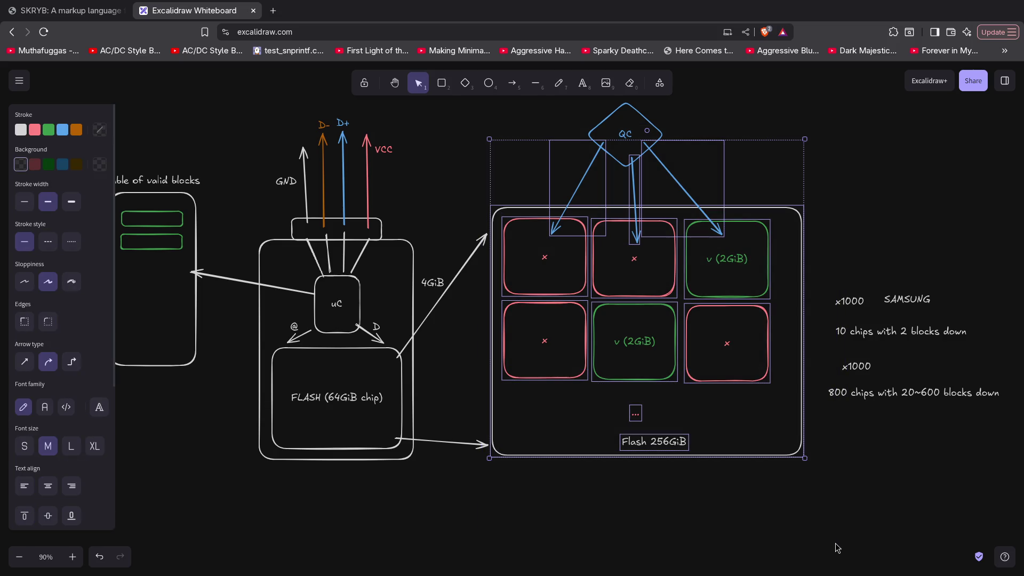
left_click(857, 520)
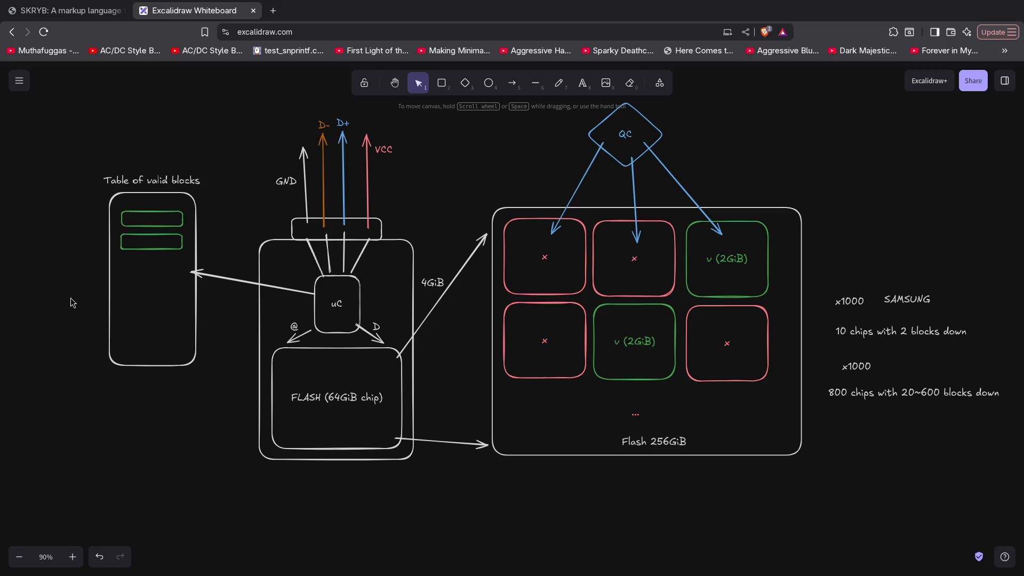
scroll(343, 386, "down", 5)
scroll(342, 386, "up", 7)
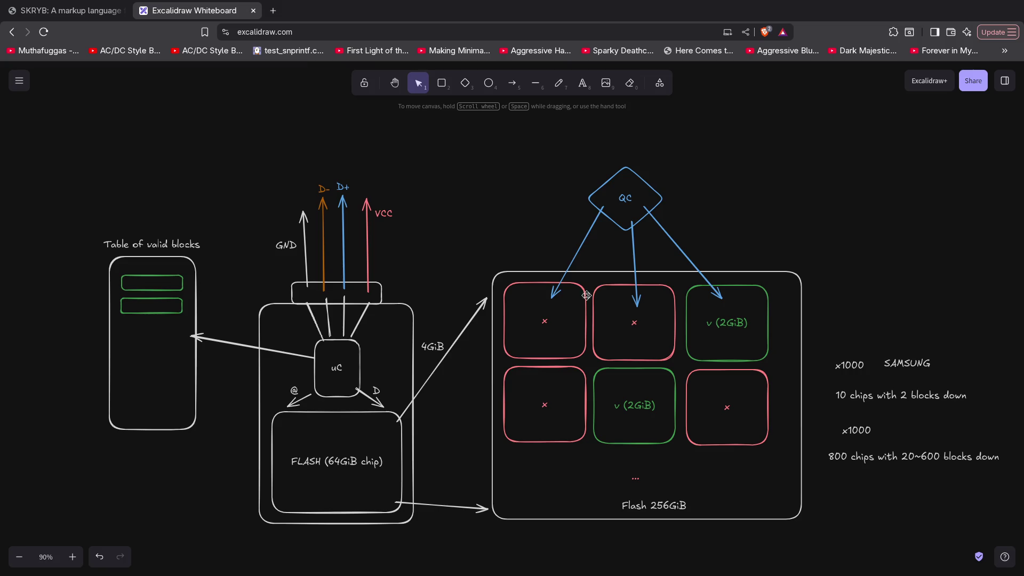
scroll(426, 328, "down", 2)
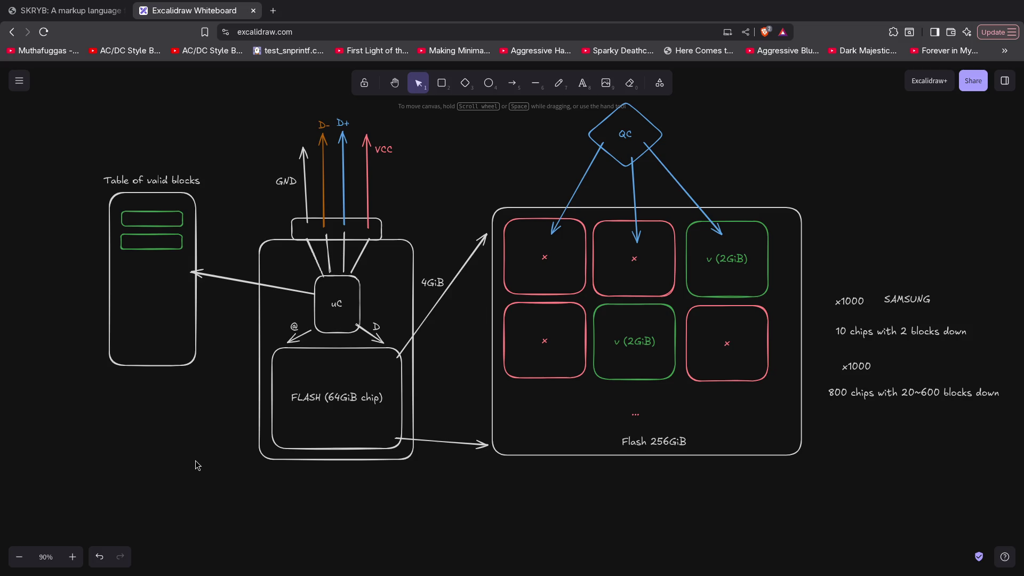
Inspect the uC label and the Table of valid blocks group without changing them.
double_click(342, 305)
left_click(339, 305)
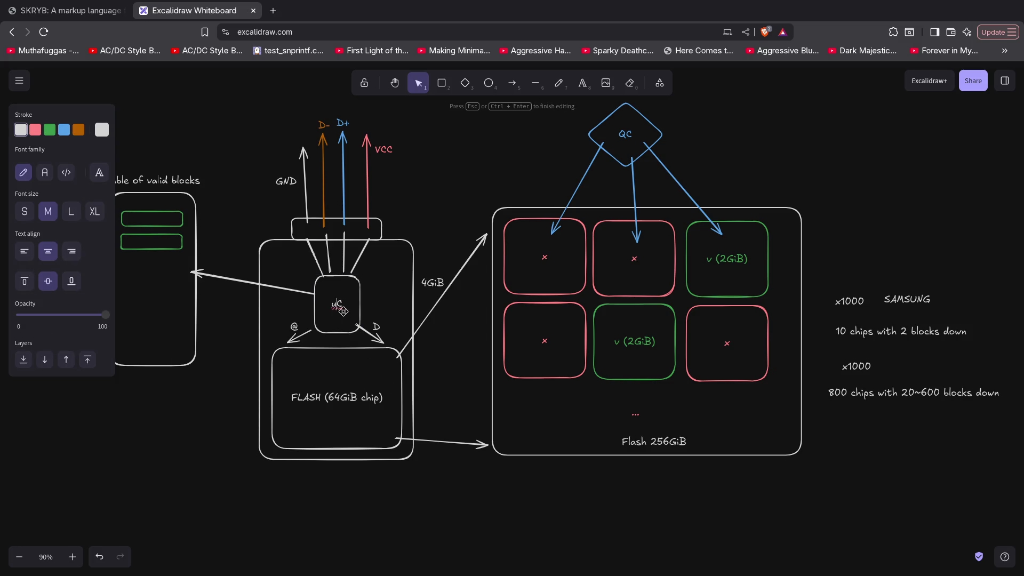
left_click(193, 409)
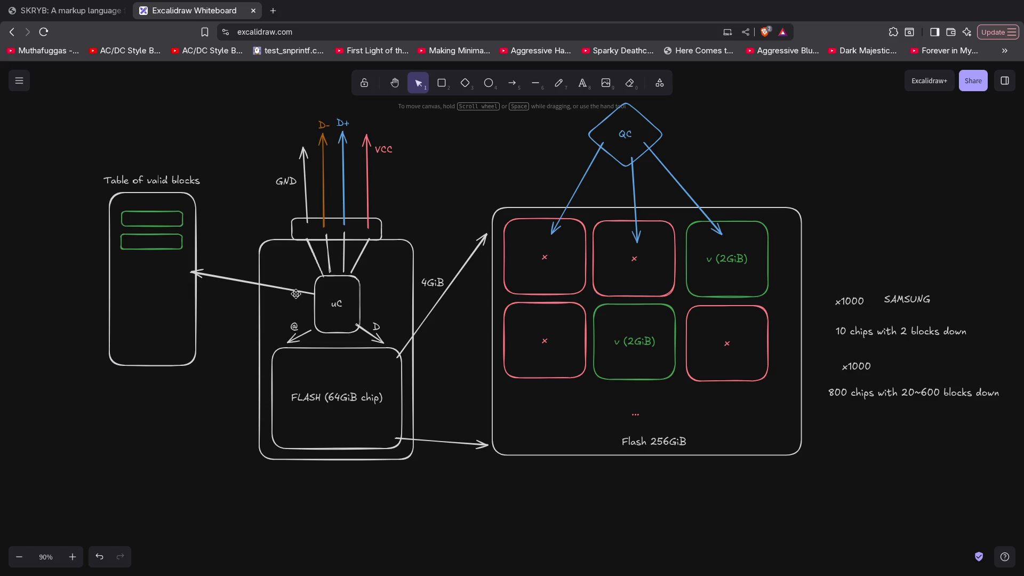
left_click_drag(95, 158, 187, 494)
left_click(353, 479)
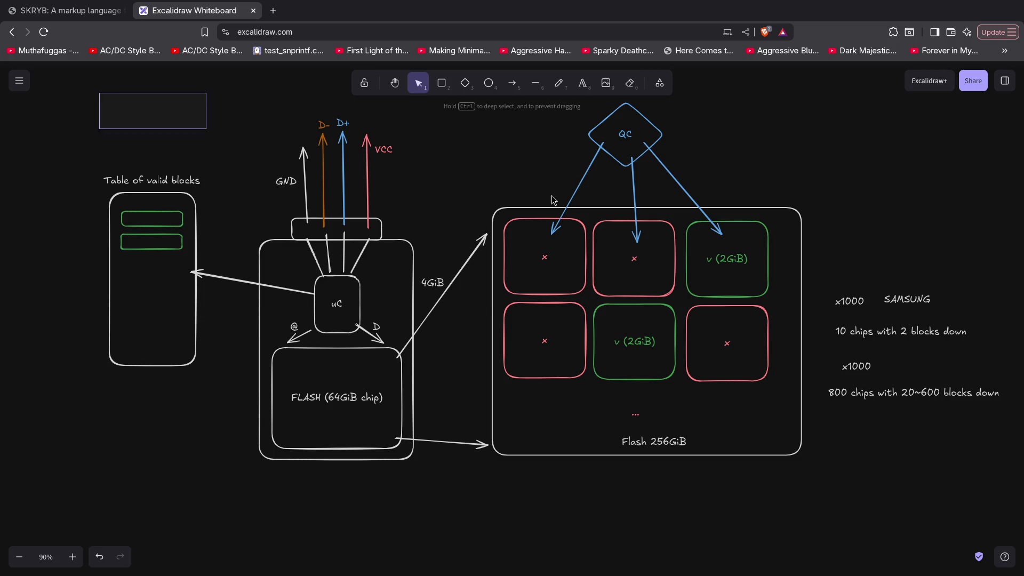
Marquee-select the whole drawing, clear it, and start a new browser tab.
left_click_drag(100, 93, 1008, 545)
left_click(484, 505)
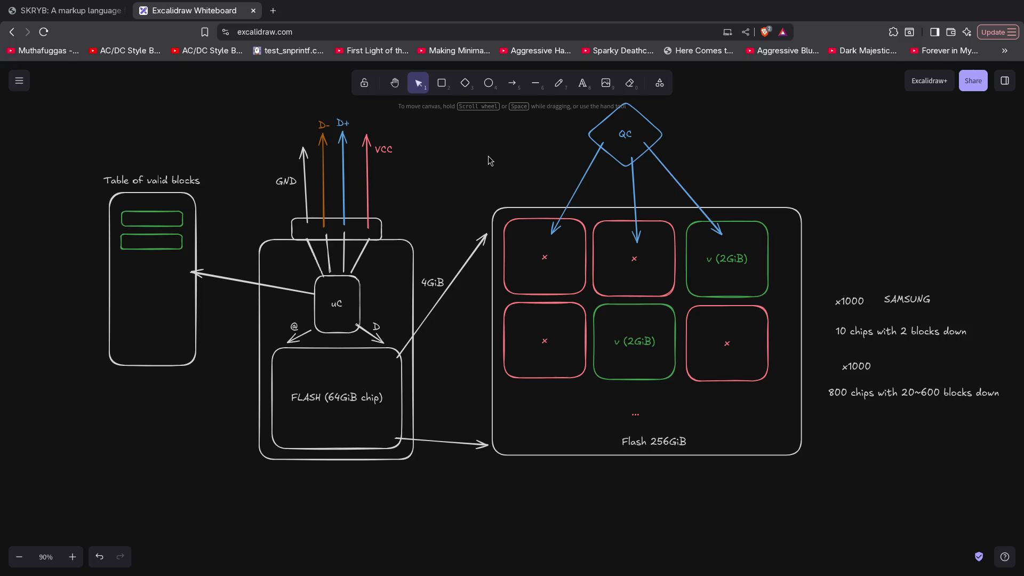
key("ctrl+t")
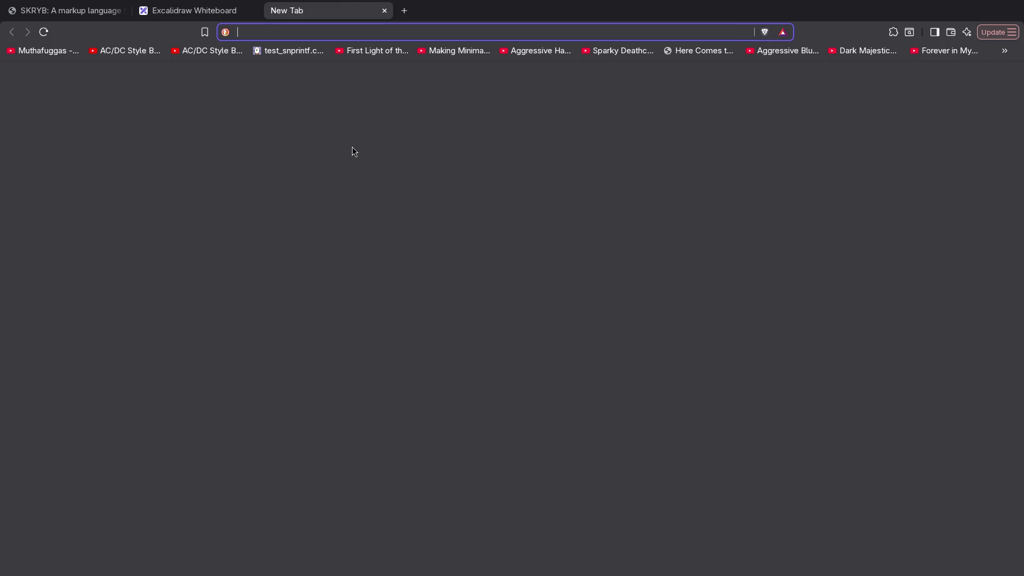
type("chip quality control")
Search images for 'chip quality control' and preview the chip factory illustration, then start a new tab.
key("Return")
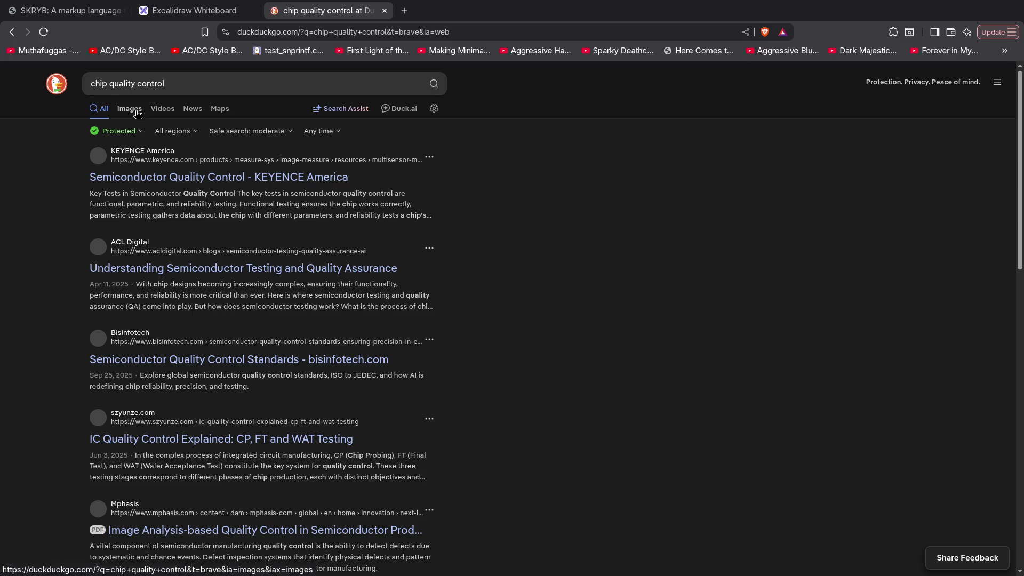
left_click(130, 108)
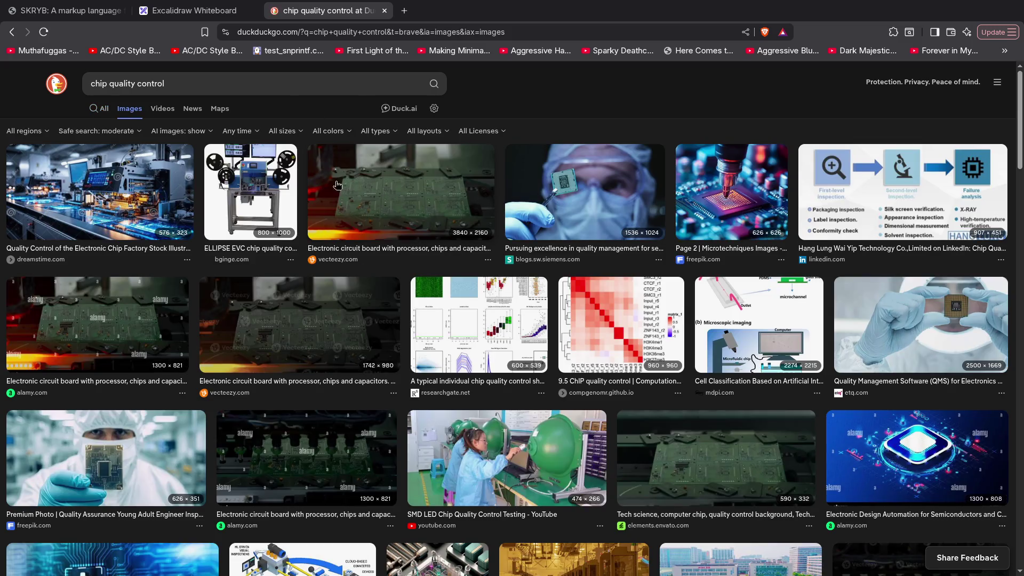
left_click(120, 192)
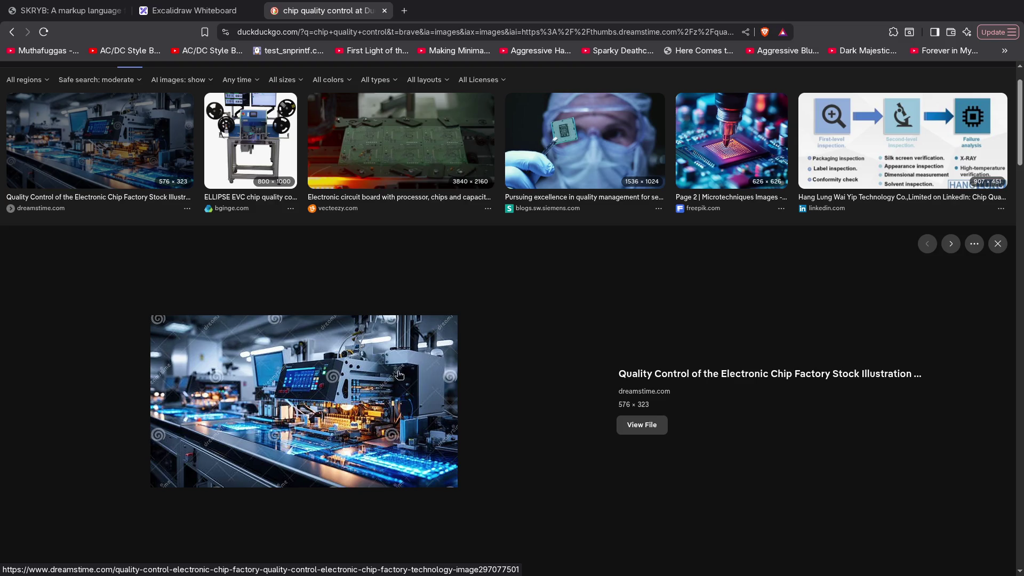
scroll(544, 340, "down", 3)
scroll(541, 334, "down", 3)
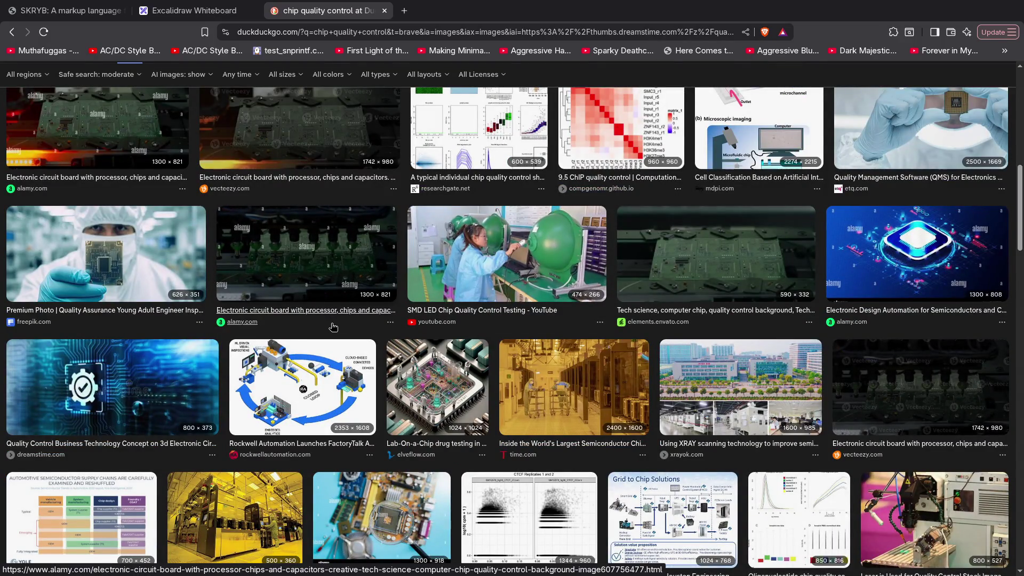
scroll(332, 324, "down", 4)
scroll(339, 325, "up", 10)
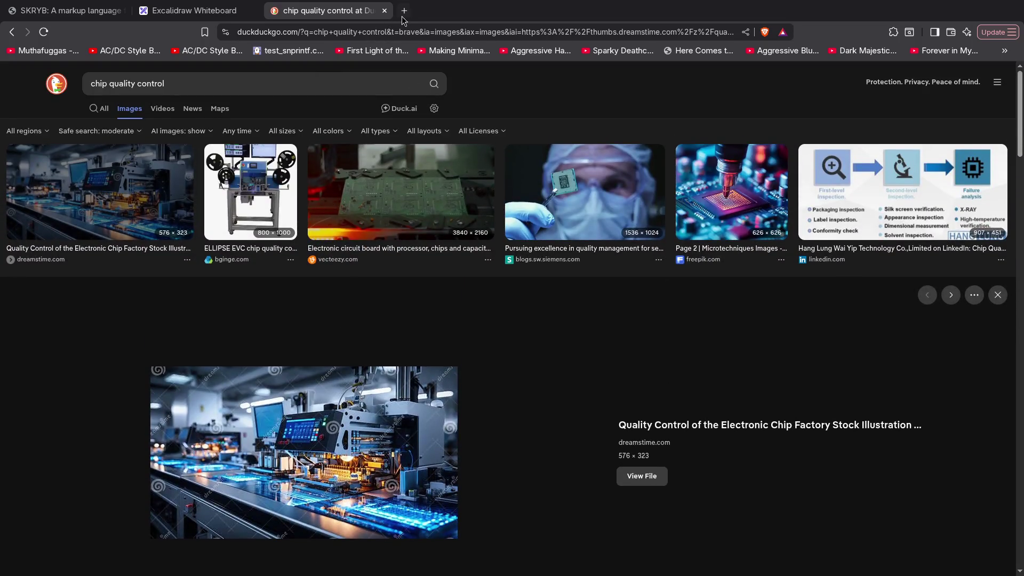
left_click(403, 12)
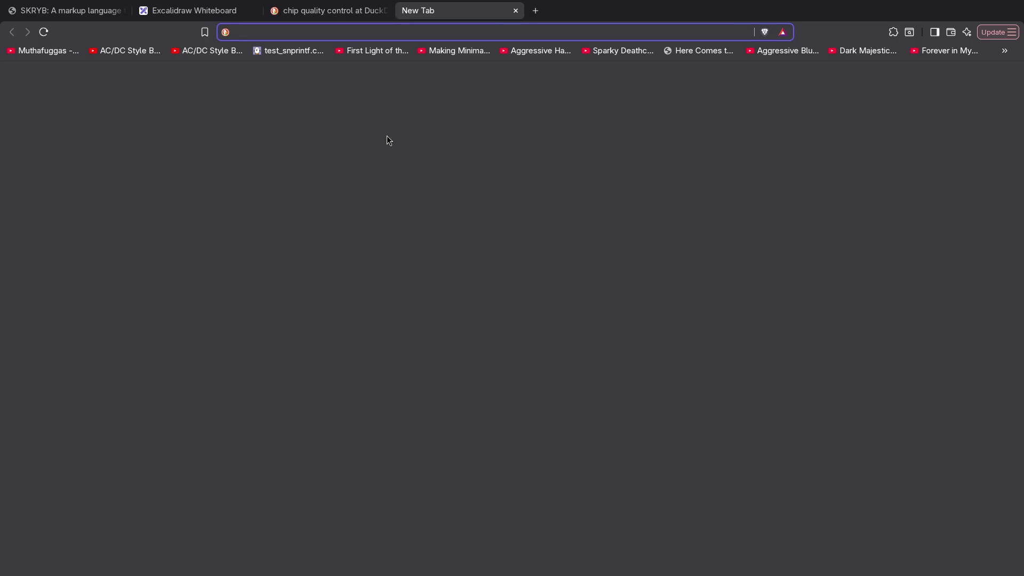
type("die shots")
Search images for 'die shots' and view the Intel Meteor Lake die shot full size.
key("Return")
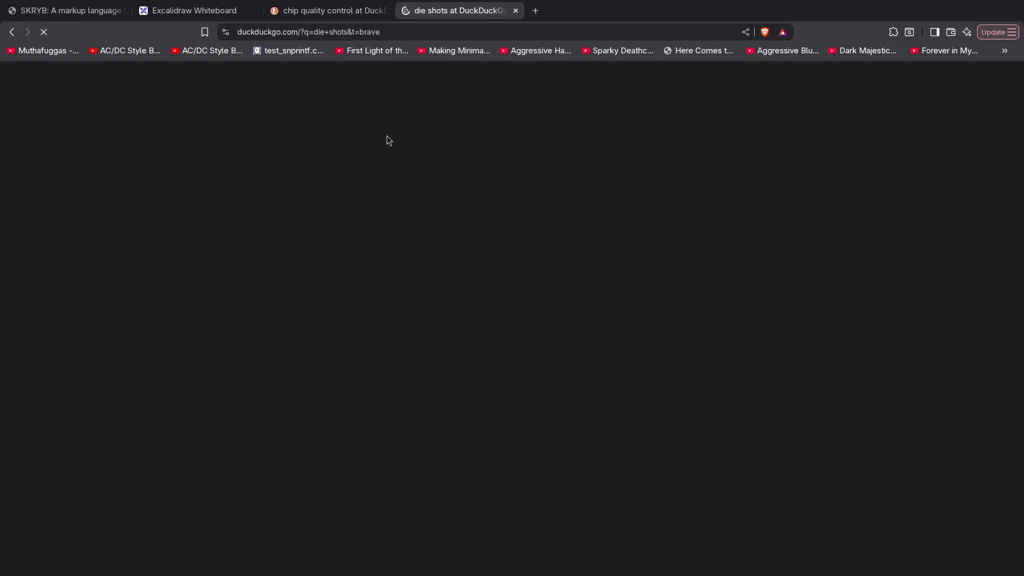
left_click(129, 109)
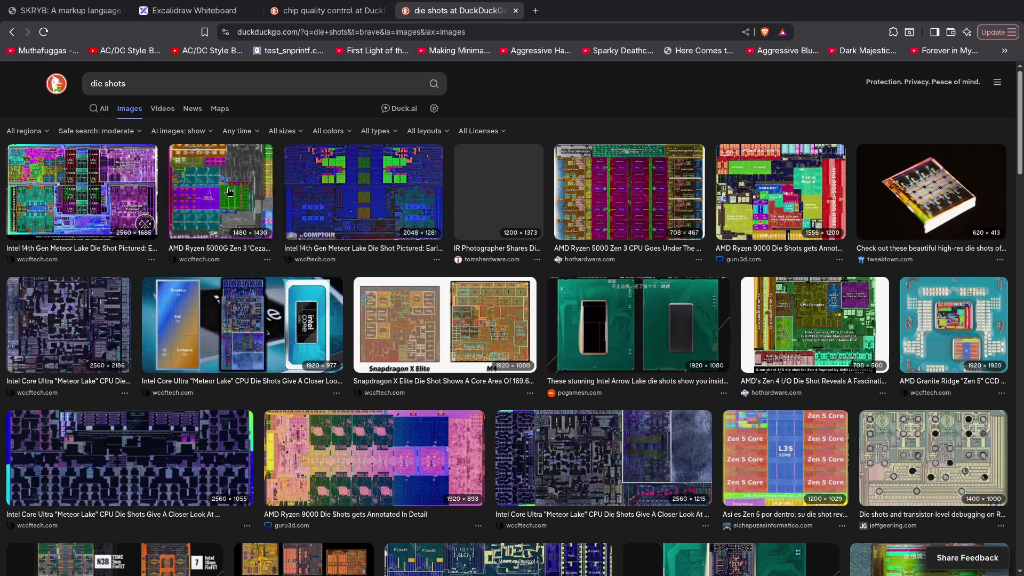
left_click(365, 199)
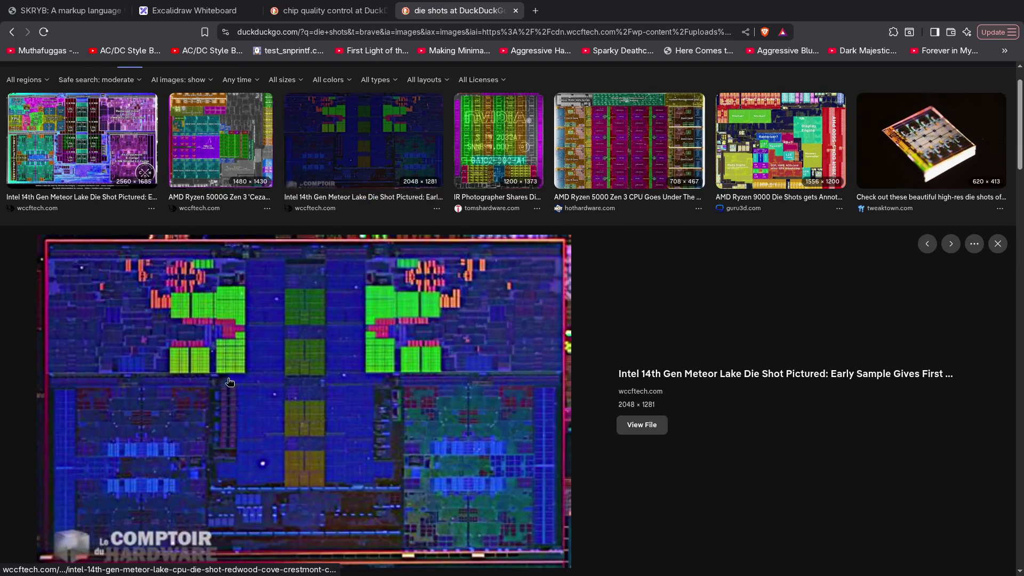
left_click(642, 425)
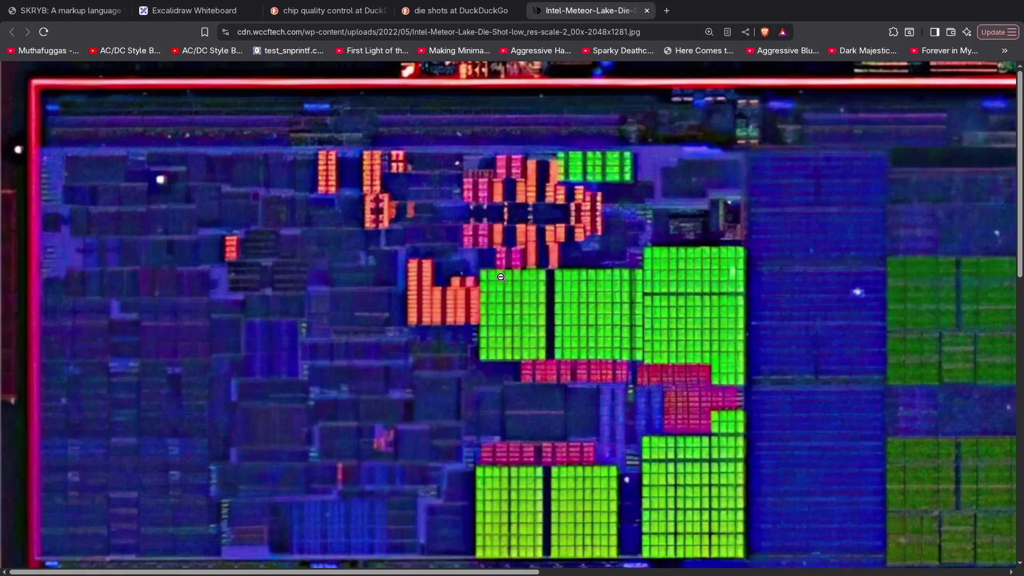
scroll(270, 278, "down", 2, "ctrl")
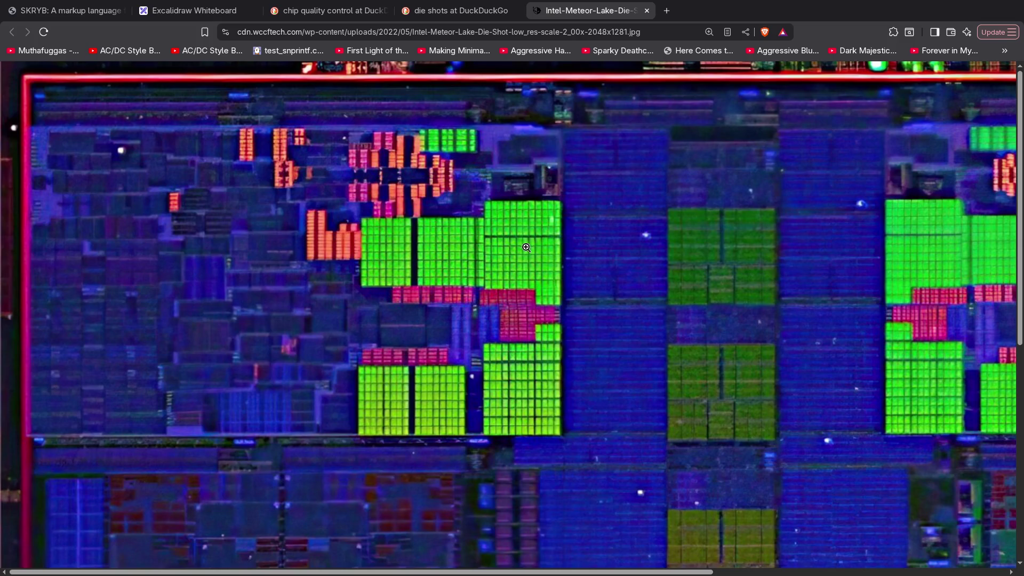
scroll(468, 292, "down", 2)
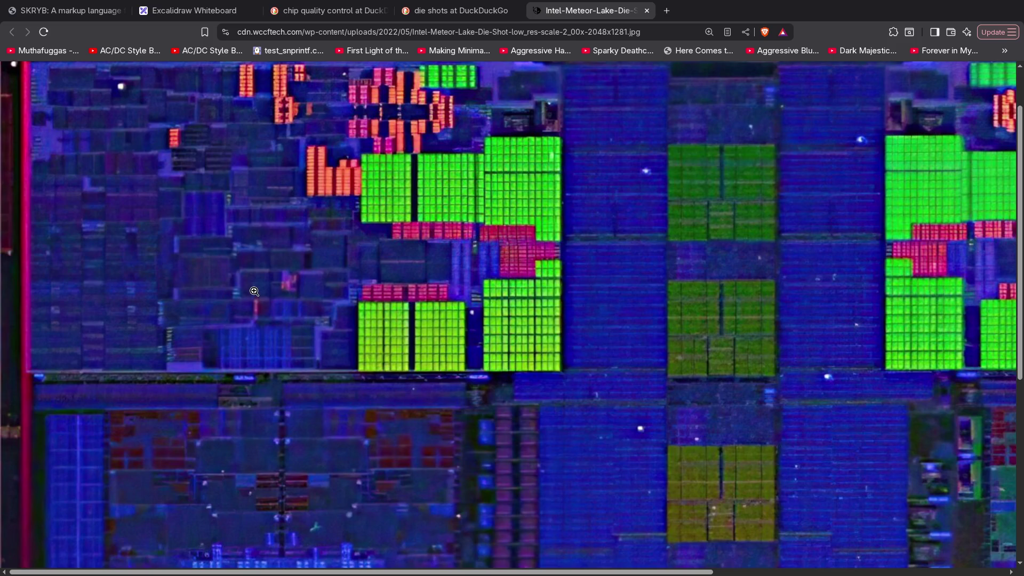
scroll(136, 244, "up", 2)
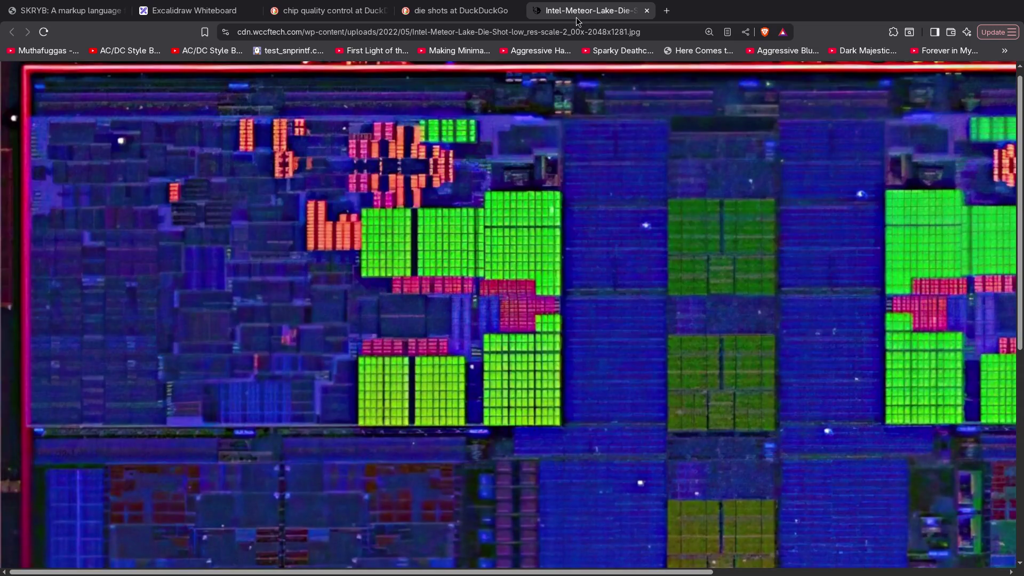
Close the full-size Meteor Lake die shot and return to the die shots results.
middle_click(576, 16)
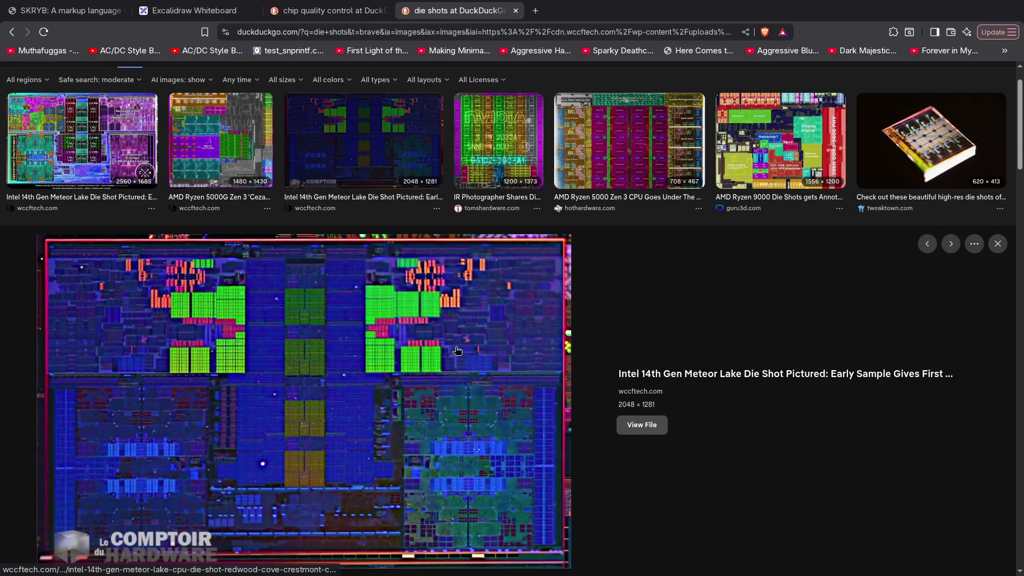
scroll(620, 222, "up", 1)
Preview the AMD Ryzen 5000 Zen 3 die shot among the results.
left_click(620, 223)
scroll(406, 366, "down", 1)
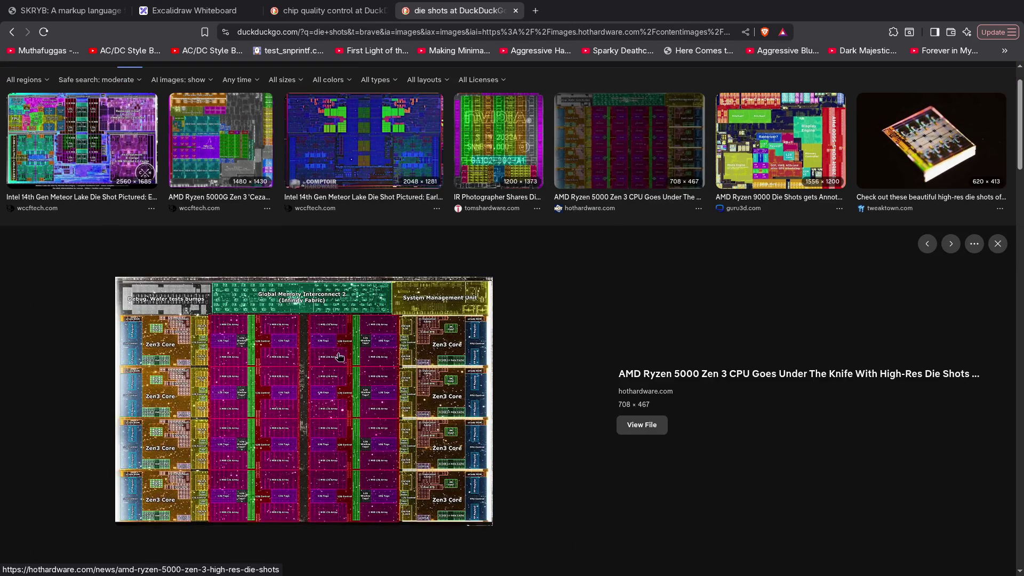
scroll(622, 335, "down", 5)
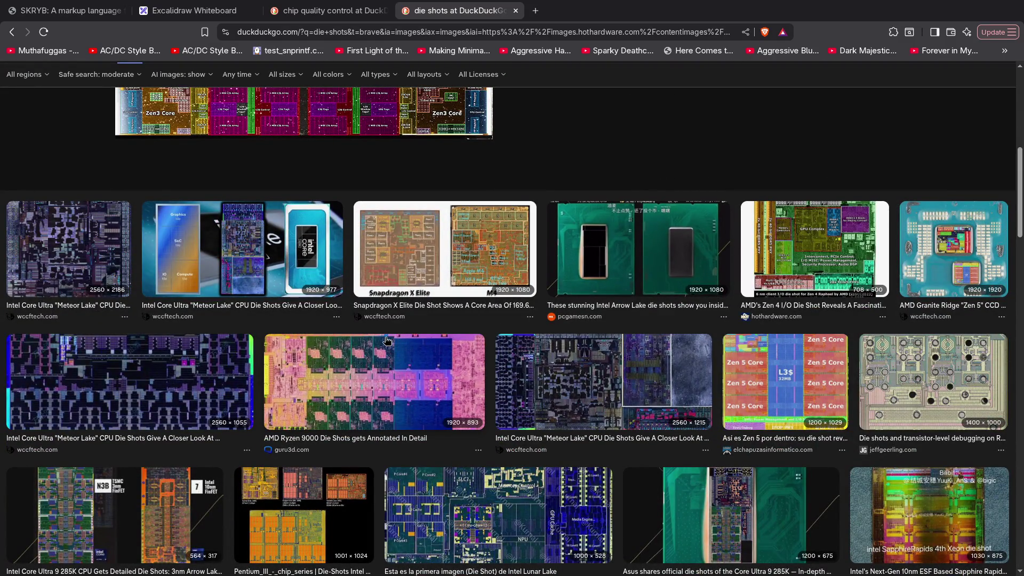
scroll(386, 342, "down", 2)
scroll(386, 342, "down", 1)
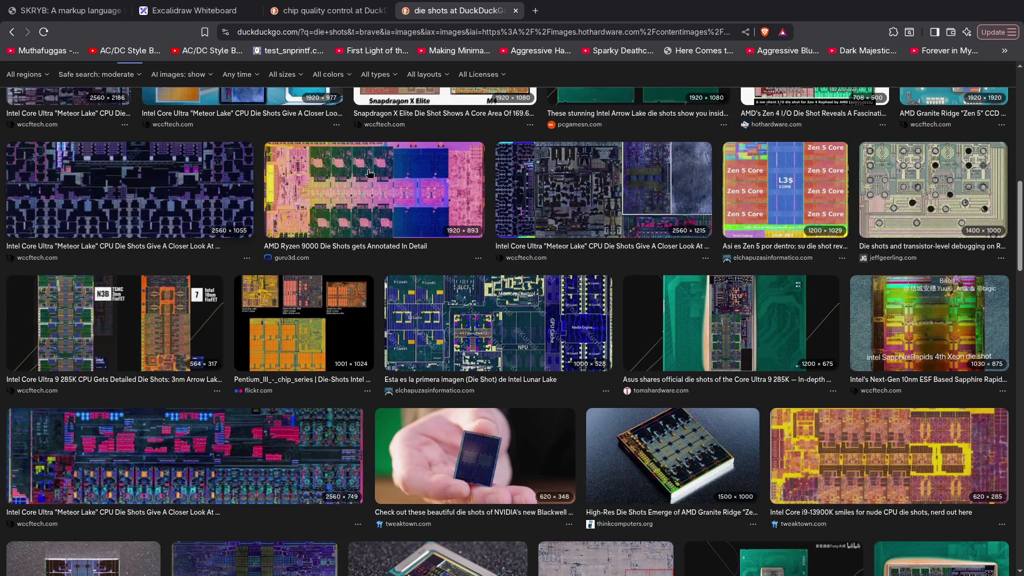
scroll(353, 334, "down", 3)
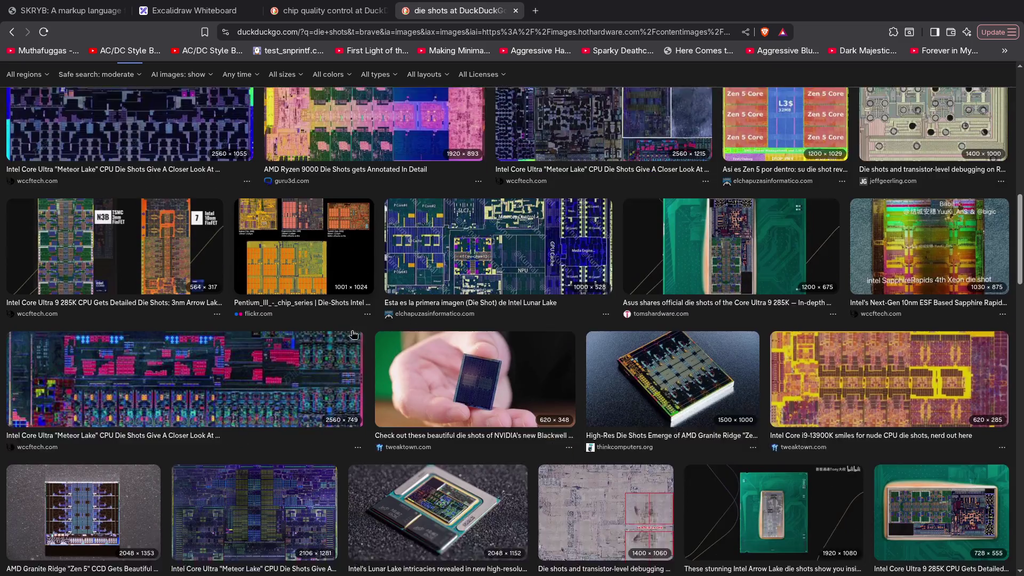
scroll(353, 334, "down", 3)
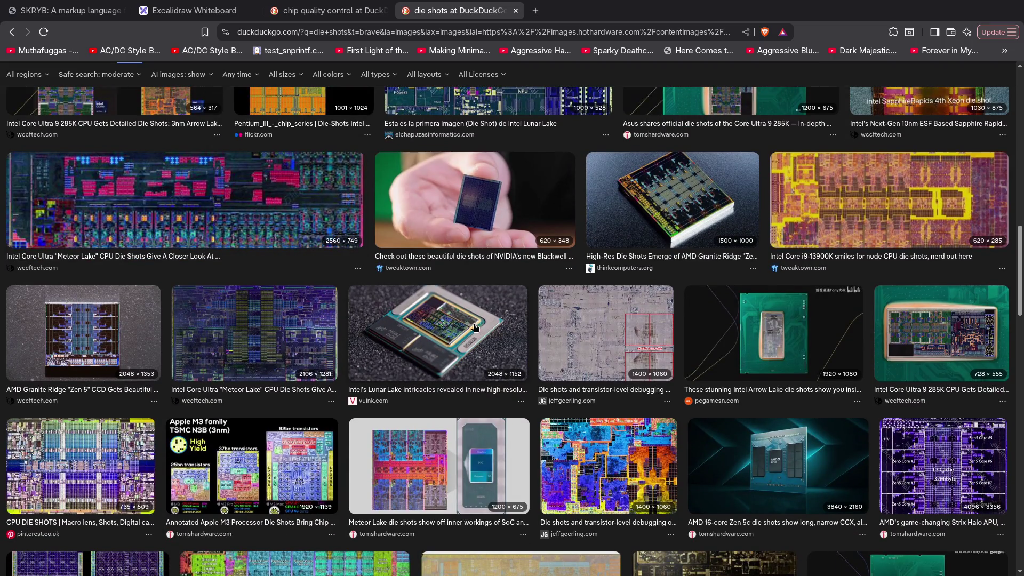
scroll(675, 338, "down", 6)
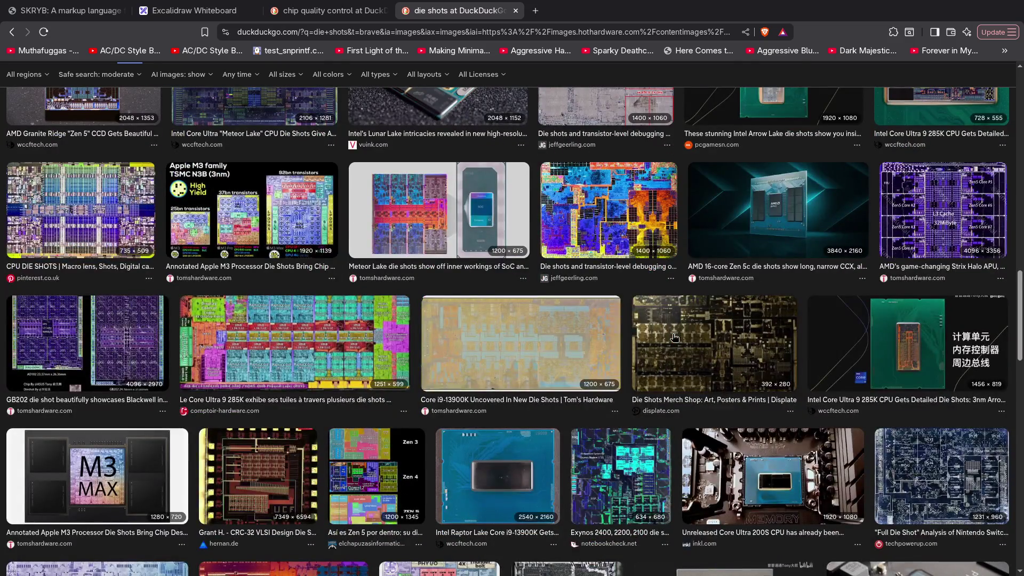
scroll(675, 339, "down", 1)
scroll(675, 339, "down", 1)
scroll(674, 338, "down", 2)
scroll(674, 338, "down", 3)
scroll(675, 338, "down", 2)
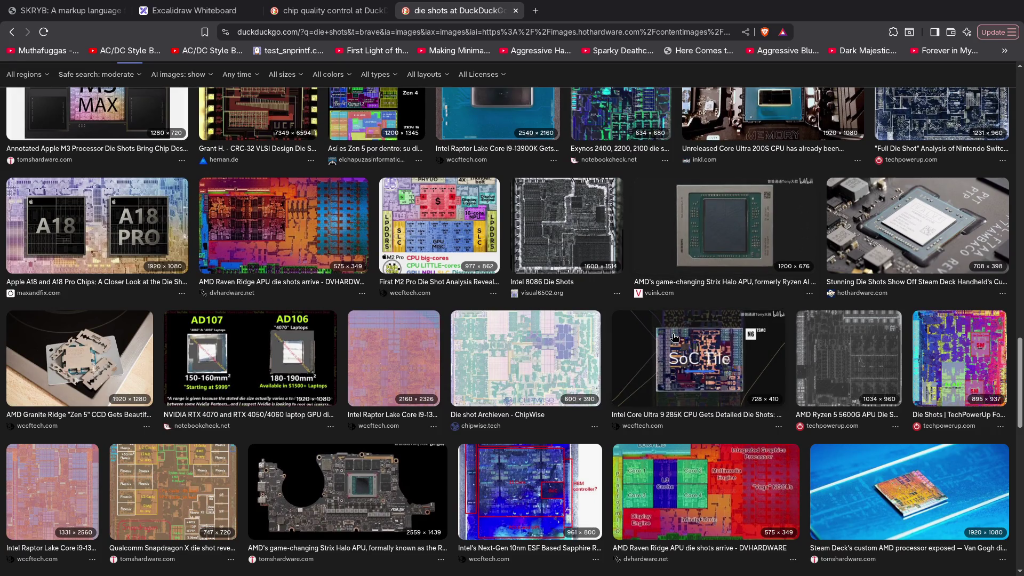
scroll(675, 339, "down", 1)
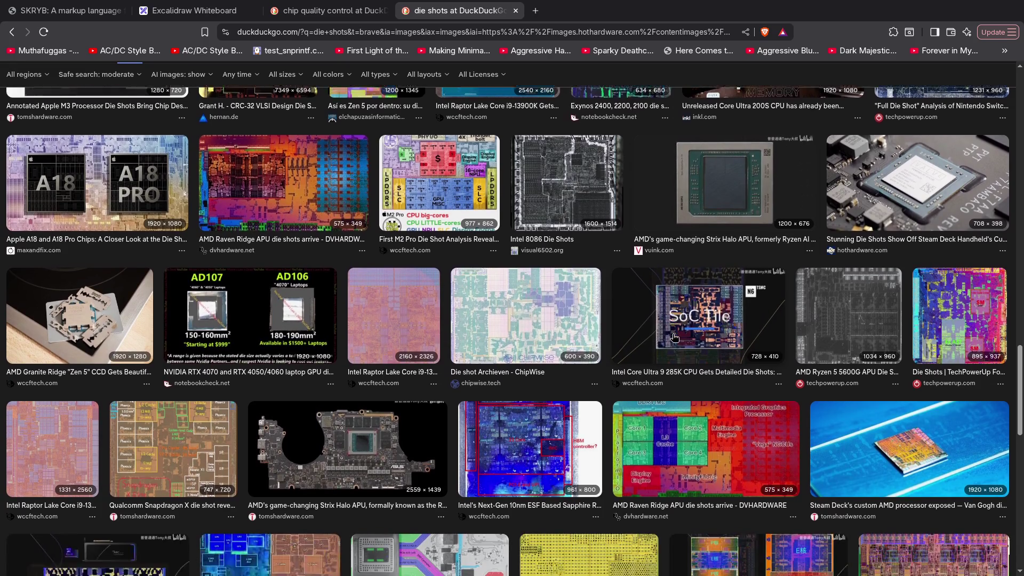
scroll(675, 339, "down", 2)
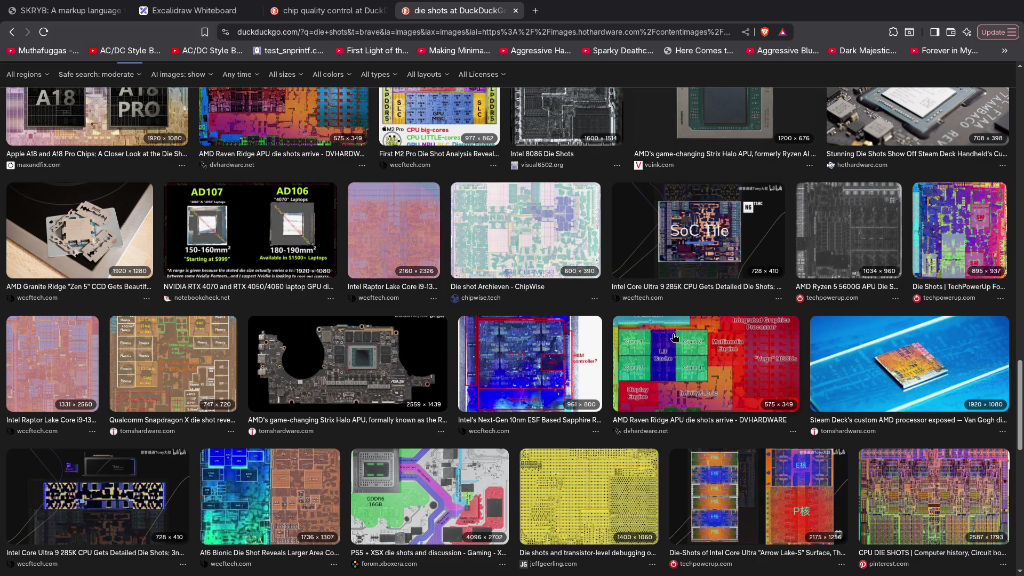
scroll(674, 339, "down", 2)
scroll(480, 352, "down", 2)
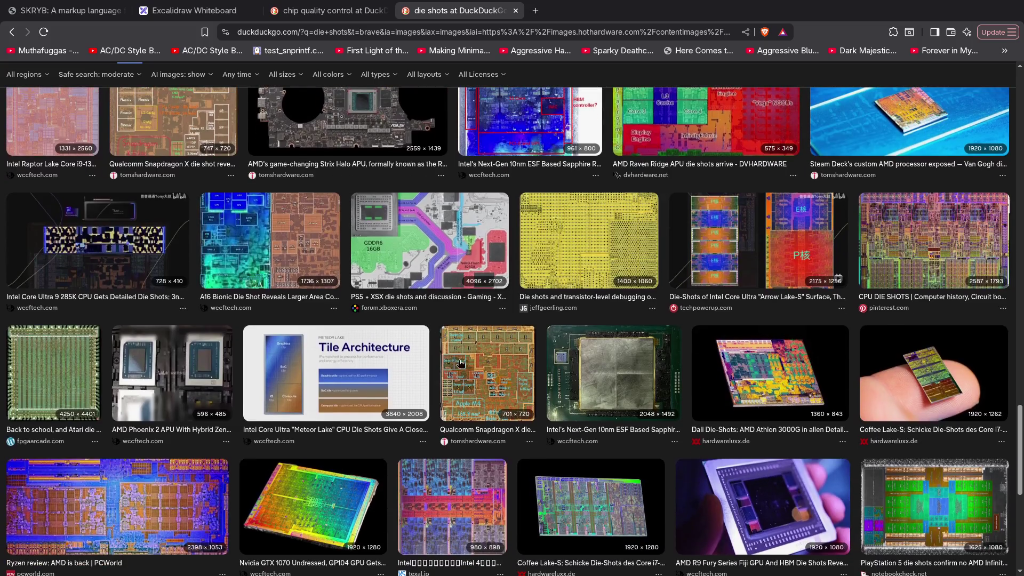
scroll(491, 356, "down", 2)
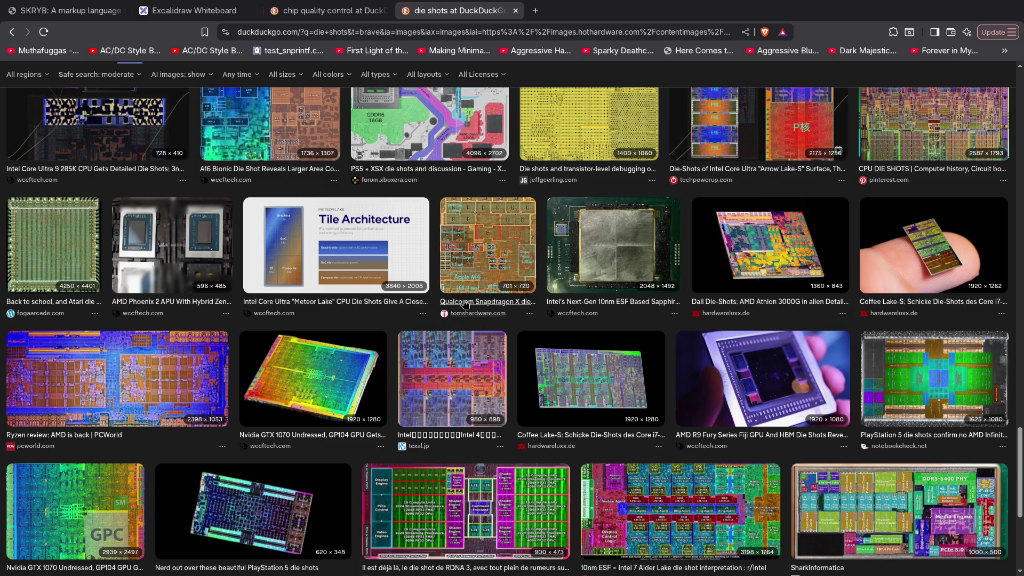
scroll(463, 304, "down", 2)
scroll(463, 305, "down", 1)
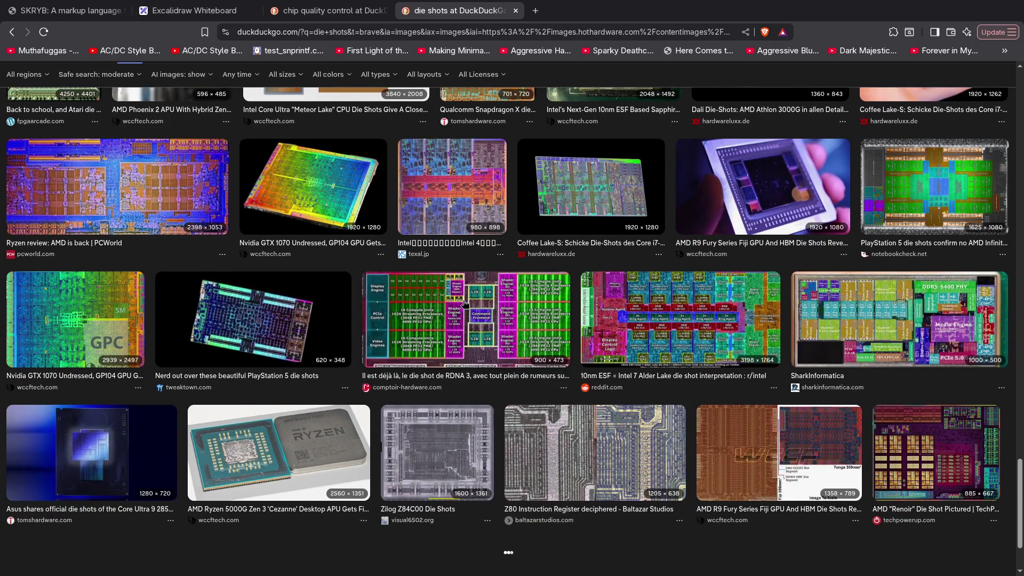
scroll(465, 303, "down", 2)
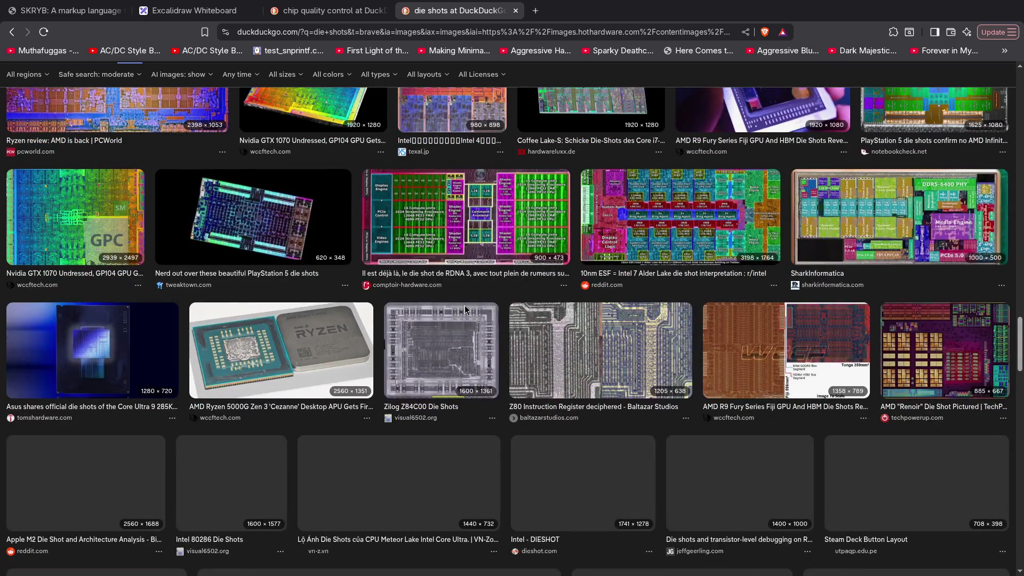
scroll(465, 308, "down", 2)
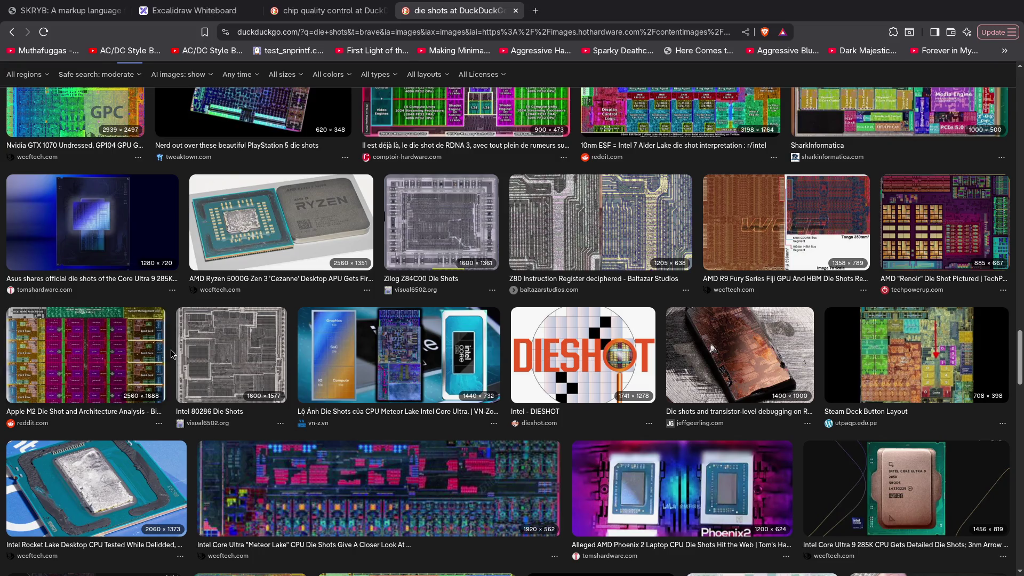
scroll(166, 345, "down", 2)
scroll(166, 345, "down", 2)
scroll(168, 347, "down", 2)
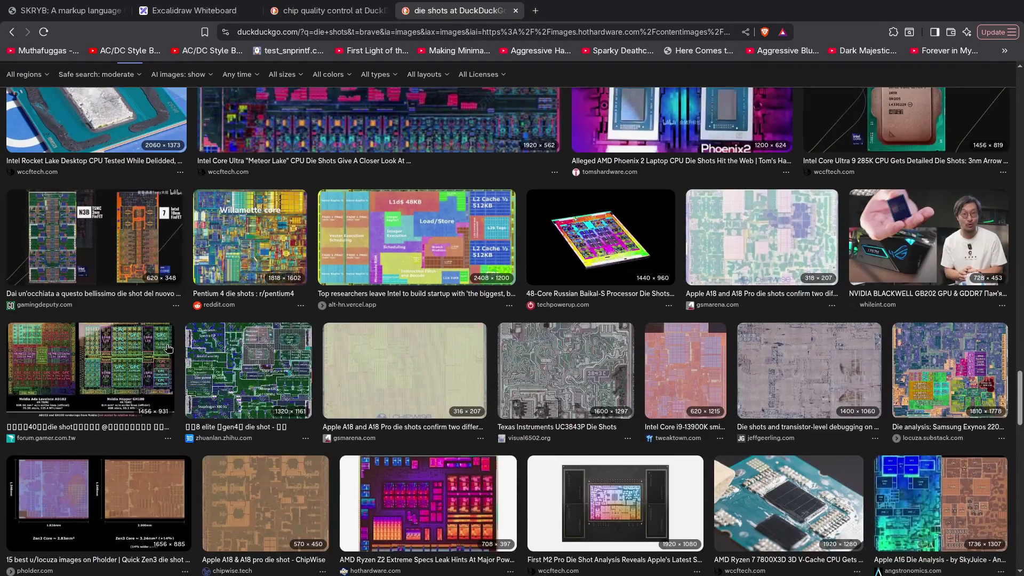
scroll(168, 346, "down", 1)
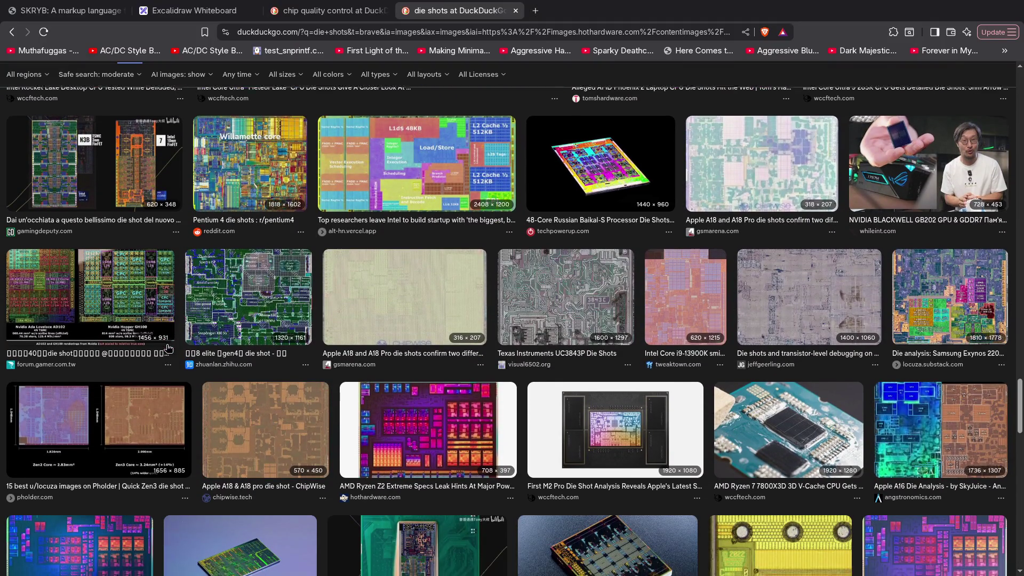
scroll(168, 346, "down", 1)
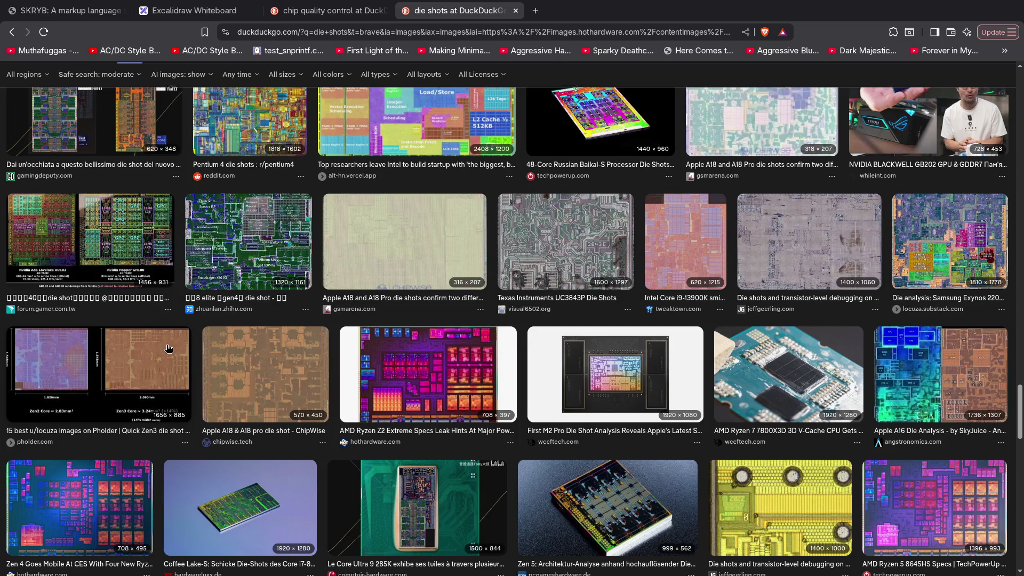
scroll(168, 347, "down", 3)
scroll(168, 347, "down", 1)
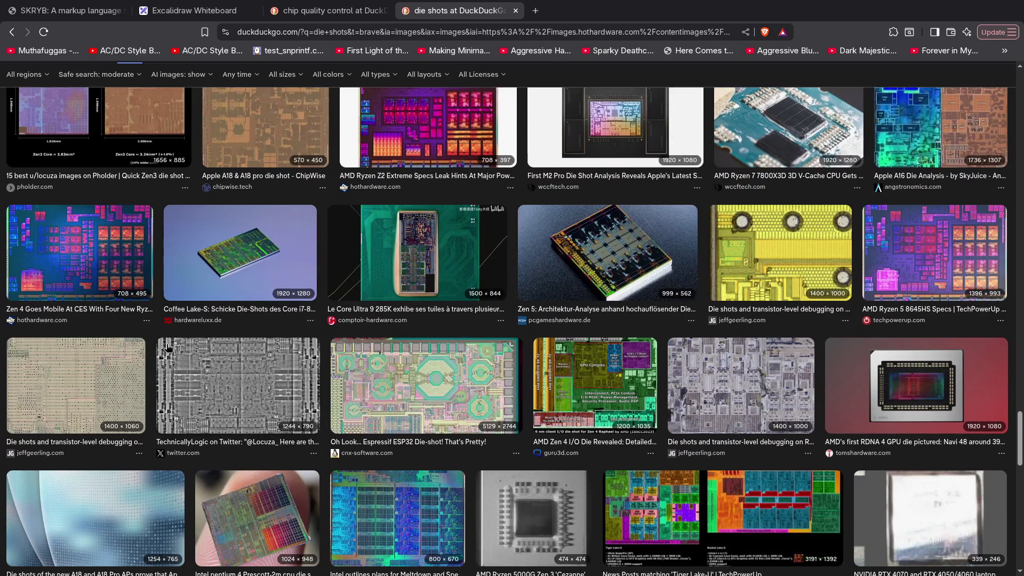
scroll(168, 347, "down", 2)
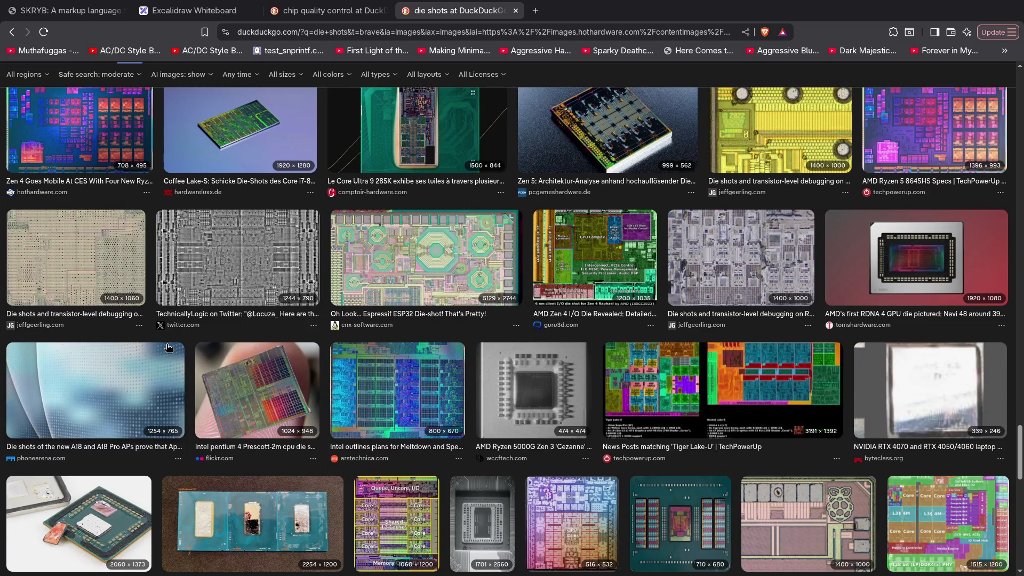
scroll(169, 348, "down", 2)
scroll(168, 348, "down", 1)
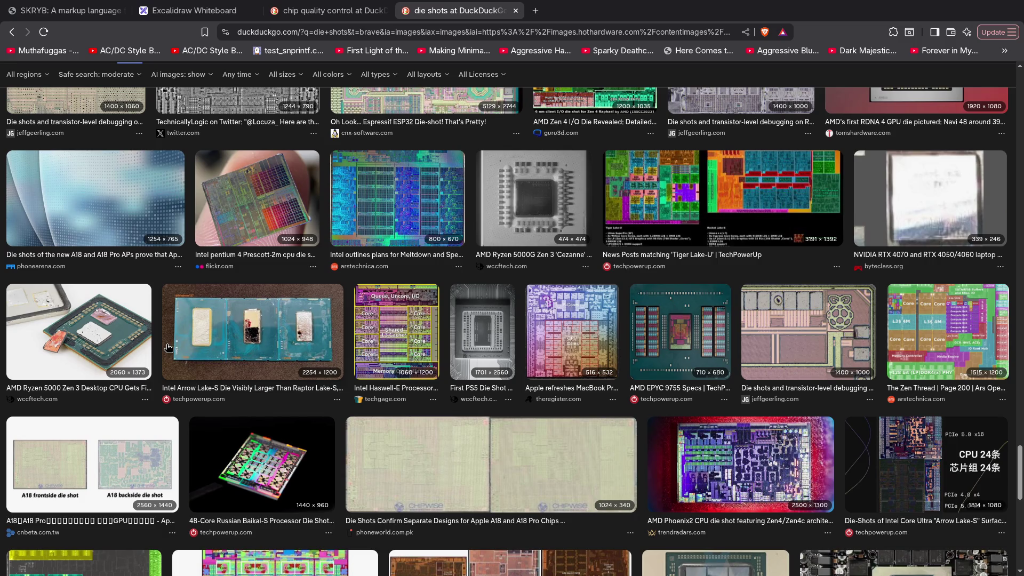
scroll(168, 346, "down", 1)
scroll(168, 347, "down", 1)
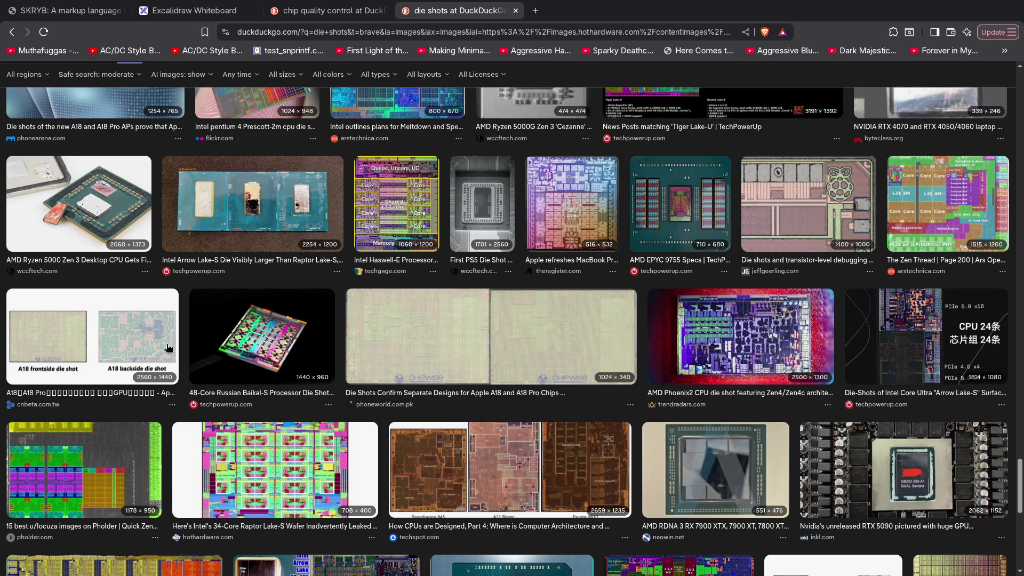
scroll(168, 346, "down", 1)
scroll(168, 346, "down", 1)
scroll(168, 347, "down", 1)
scroll(168, 346, "down", 2)
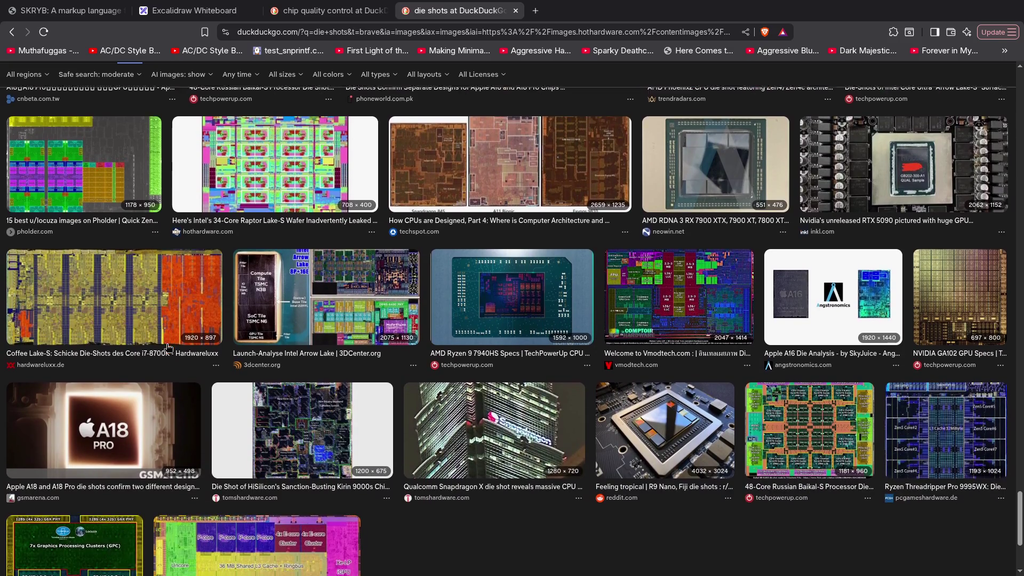
scroll(168, 346, "down", 1)
scroll(168, 347, "down", 2)
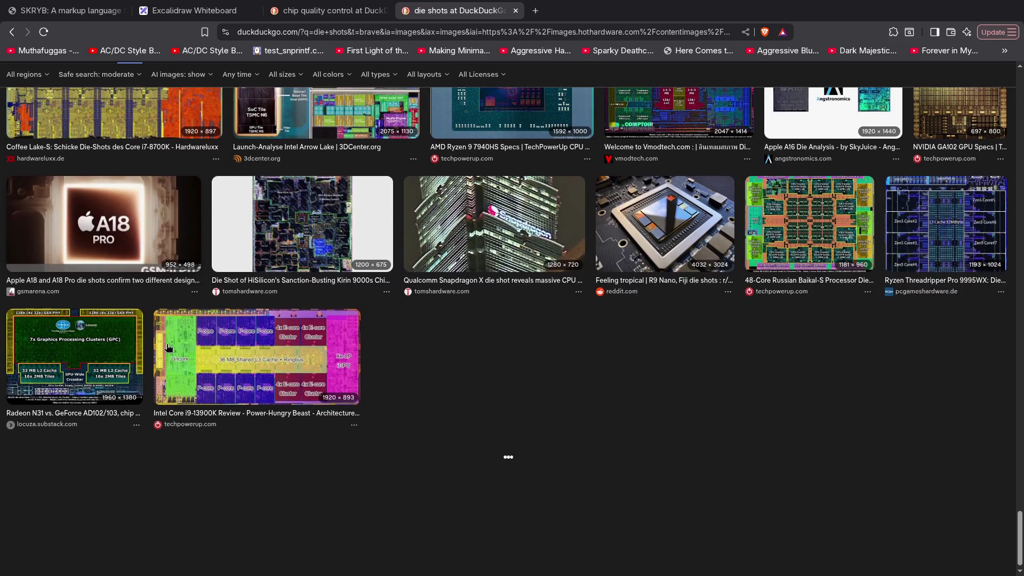
scroll(169, 346, "down", 1)
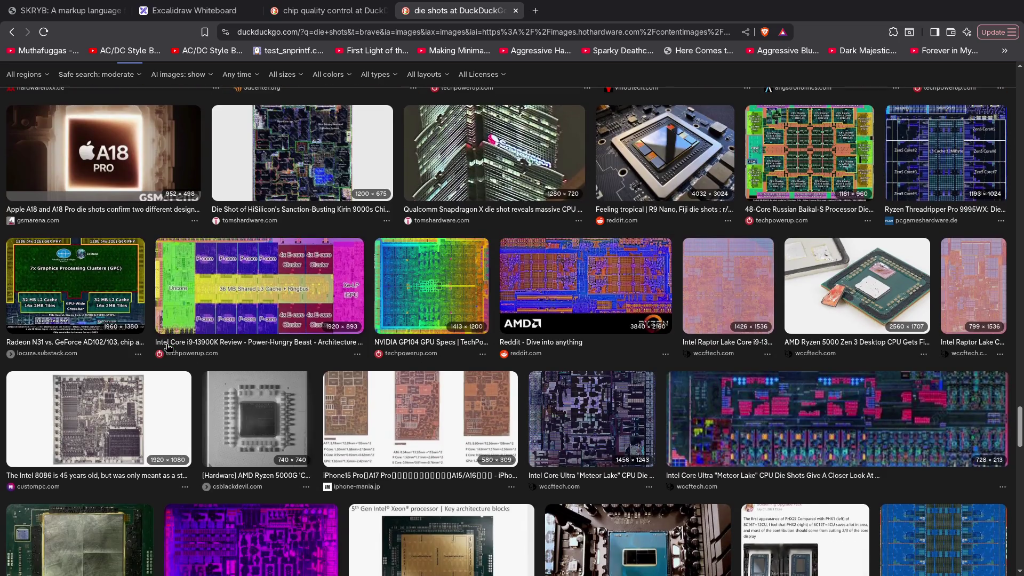
scroll(168, 347, "down", 2)
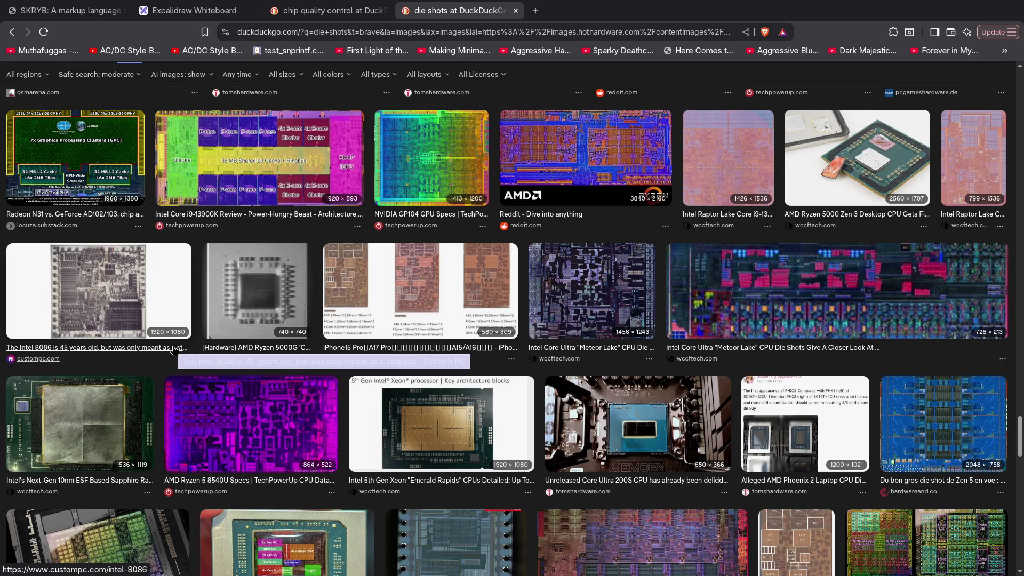
scroll(174, 350, "down", 1)
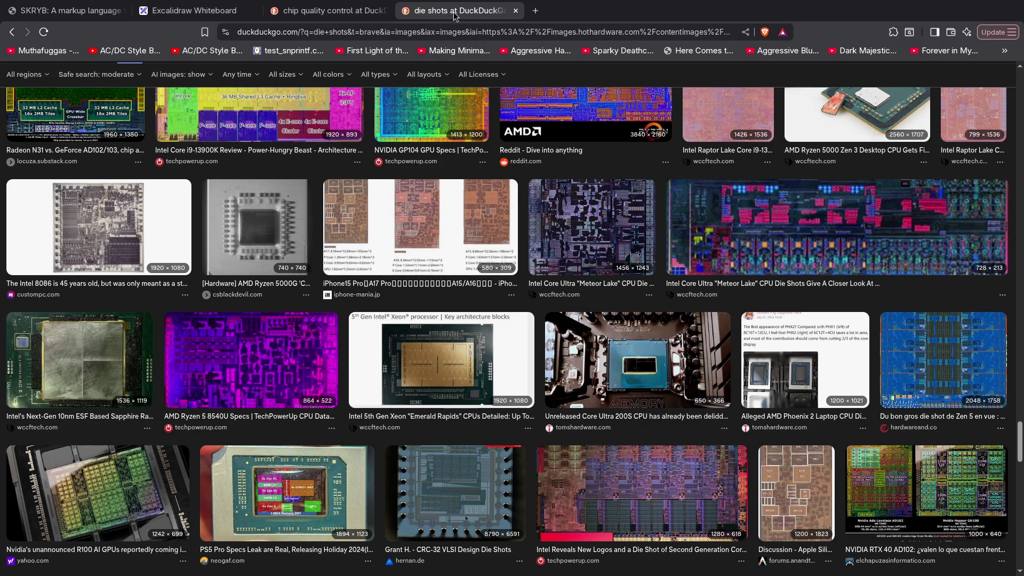
Preview the digital microscope and X-ray inspection images in the chip quality control results.
left_click(314, 18)
scroll(331, 285, "down", 3)
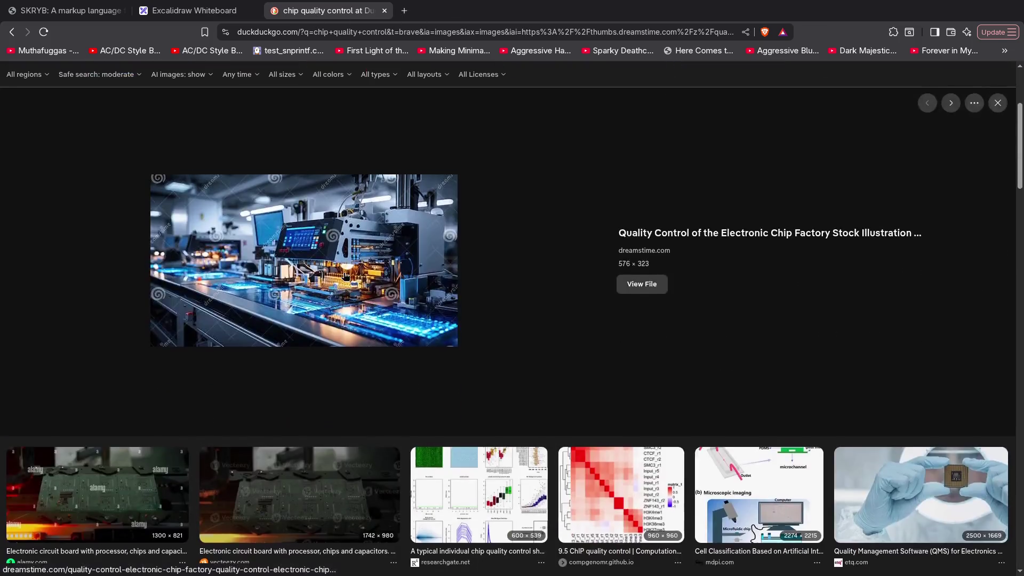
scroll(336, 280, "down", 5)
scroll(345, 275, "down", 3)
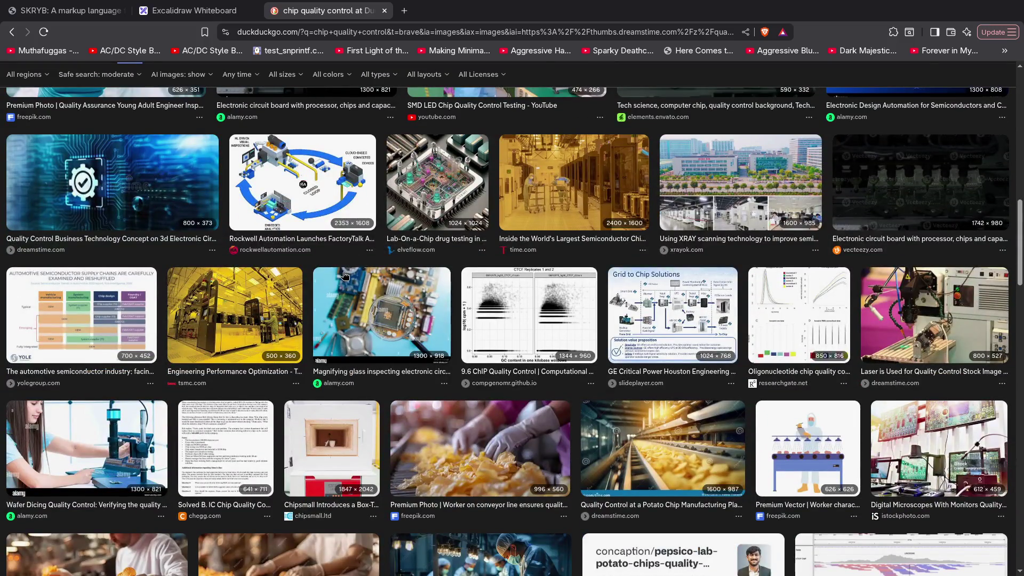
scroll(345, 274, "down", 2)
scroll(336, 278, "down", 1)
scroll(321, 282, "down", 2)
scroll(272, 291, "up", 3)
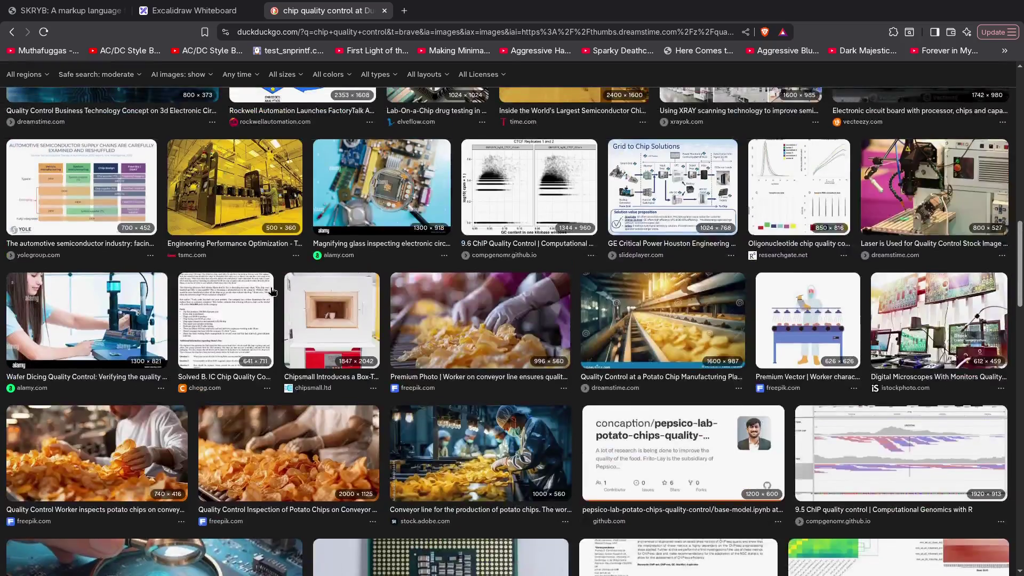
scroll(816, 247, "down", 3)
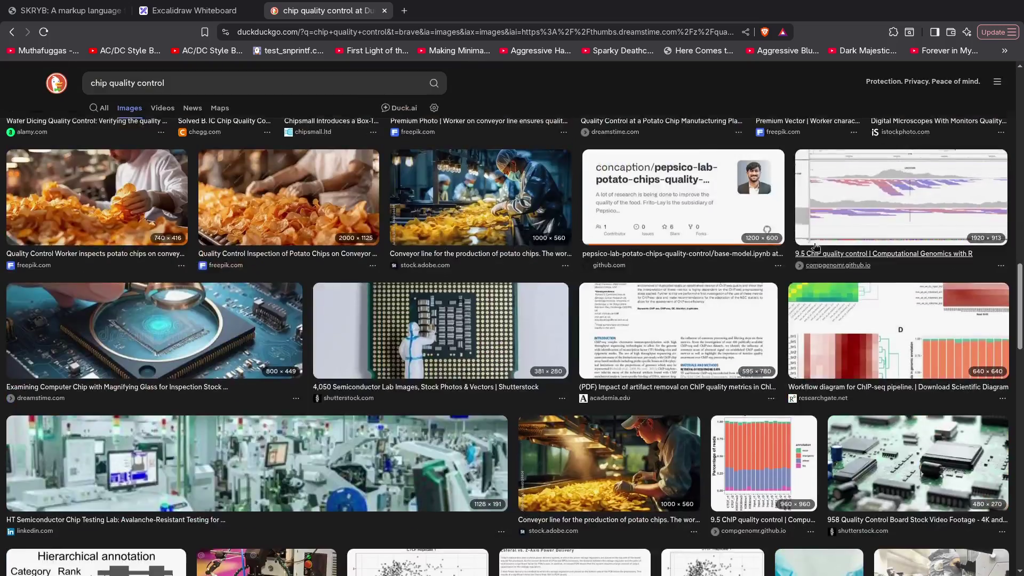
scroll(841, 233, "up", 2)
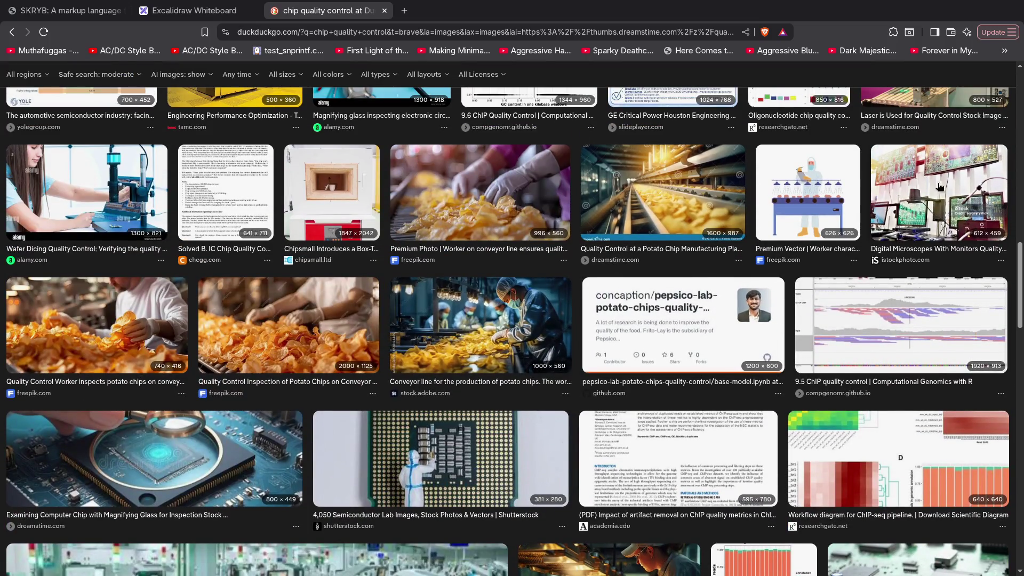
left_click(928, 214)
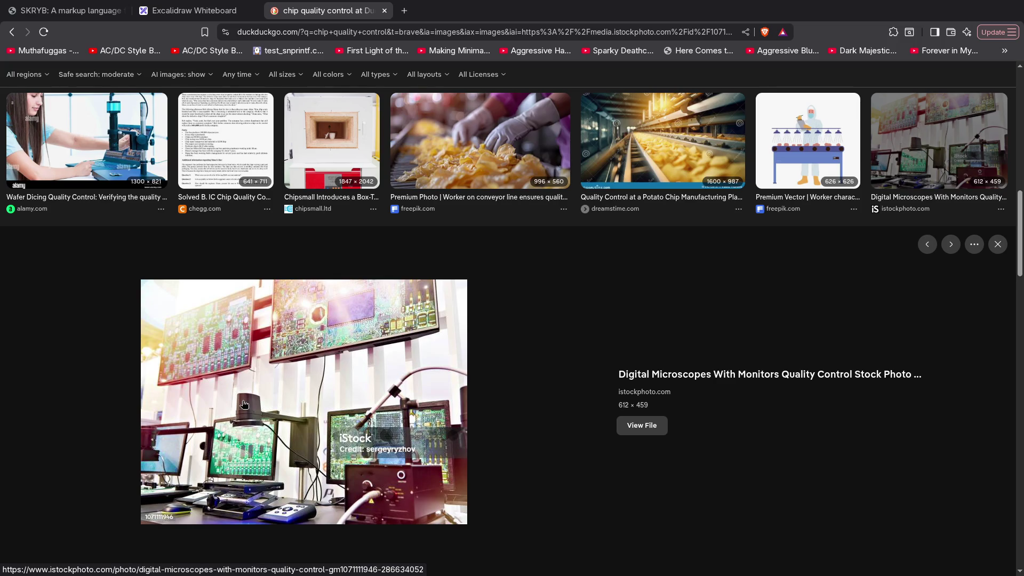
scroll(424, 292, "down", 3)
scroll(425, 292, "down", 3)
scroll(385, 286, "down", 4)
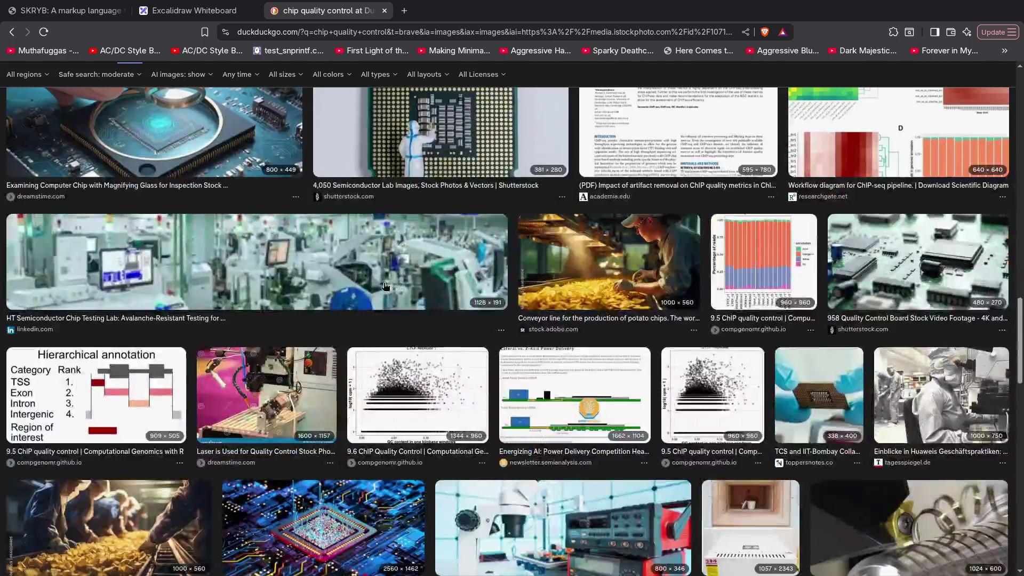
scroll(385, 286, "down", 3)
scroll(384, 286, "down", 1)
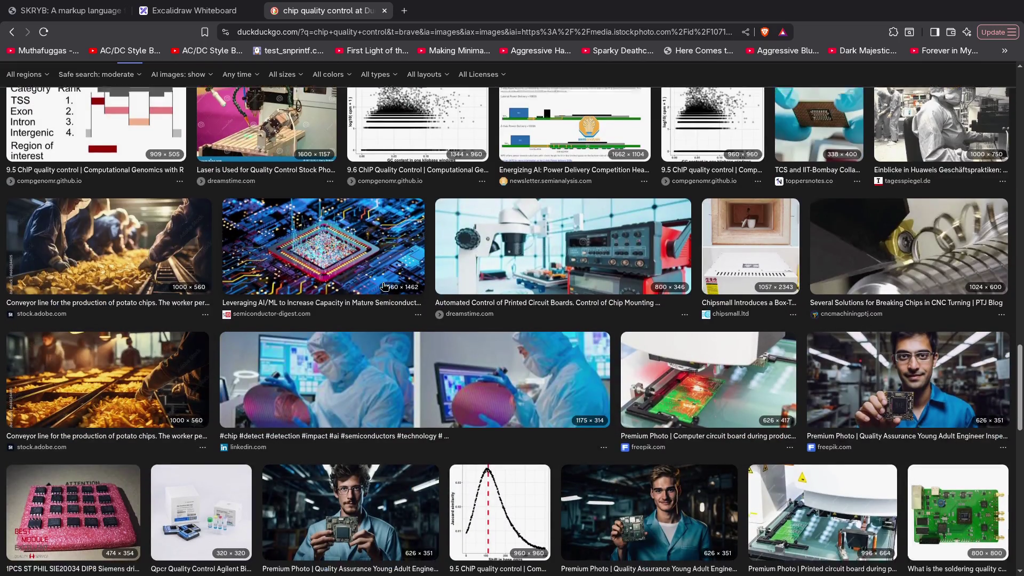
scroll(385, 285, "down", 3)
scroll(391, 295, "down", 3)
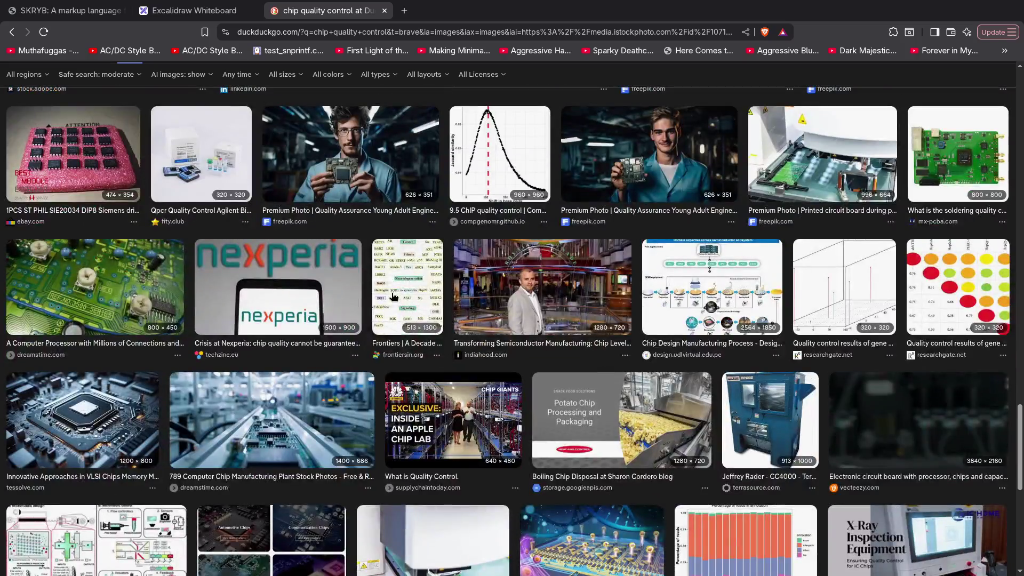
scroll(392, 296, "down", 3)
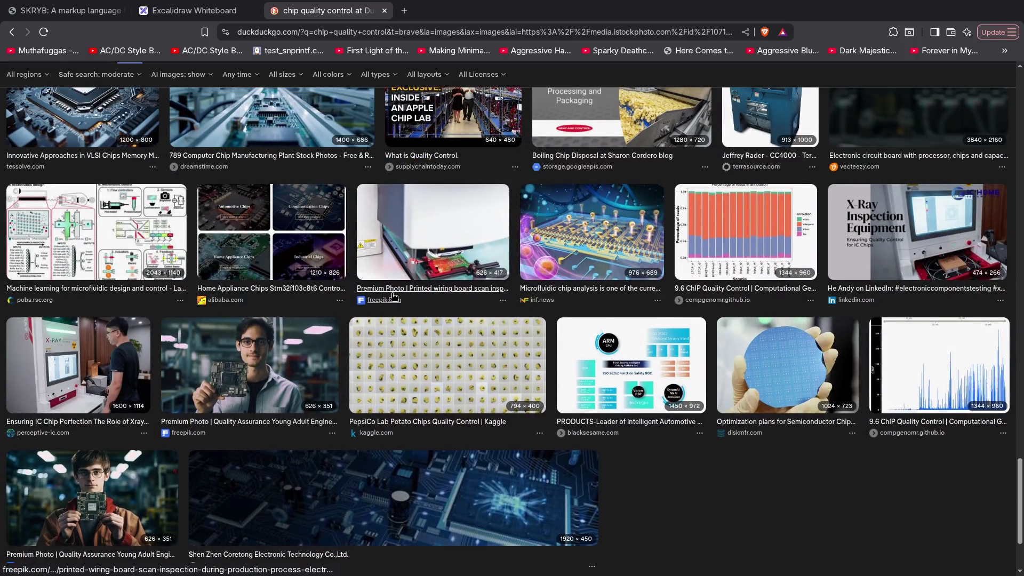
scroll(392, 296, "down", 1)
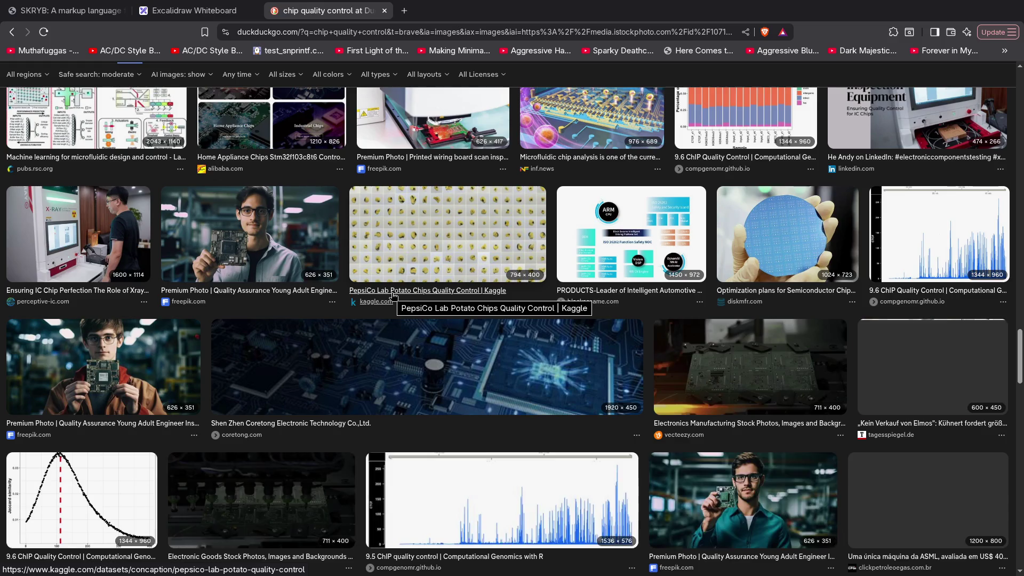
scroll(392, 296, "up", 3)
left_click(927, 355)
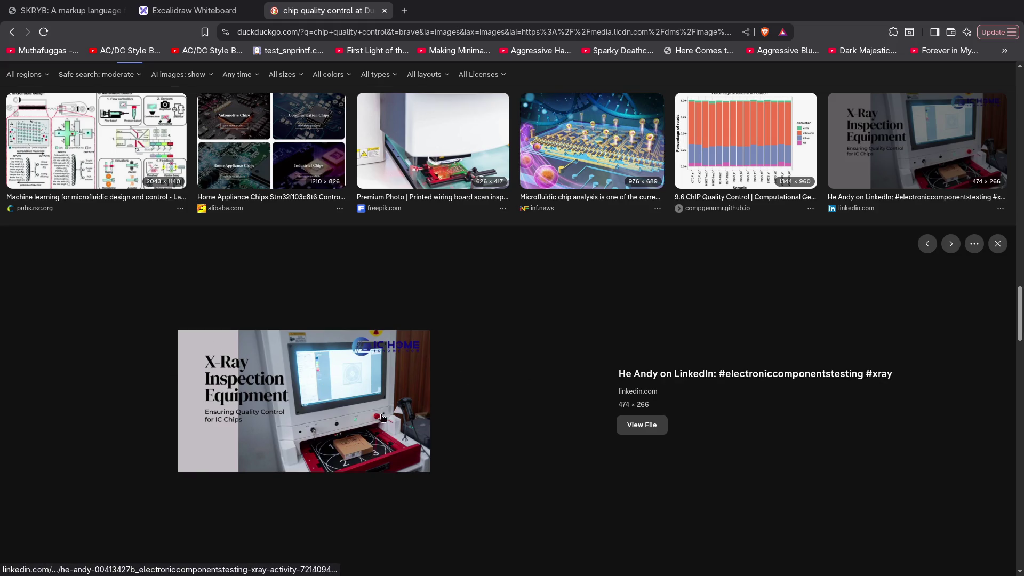
scroll(377, 370, "down", 3)
scroll(377, 371, "down", 3)
scroll(377, 371, "down", 2)
scroll(377, 371, "down", 3)
scroll(376, 372, "down", 2)
scroll(375, 371, "down", 2)
scroll(375, 371, "down", 4)
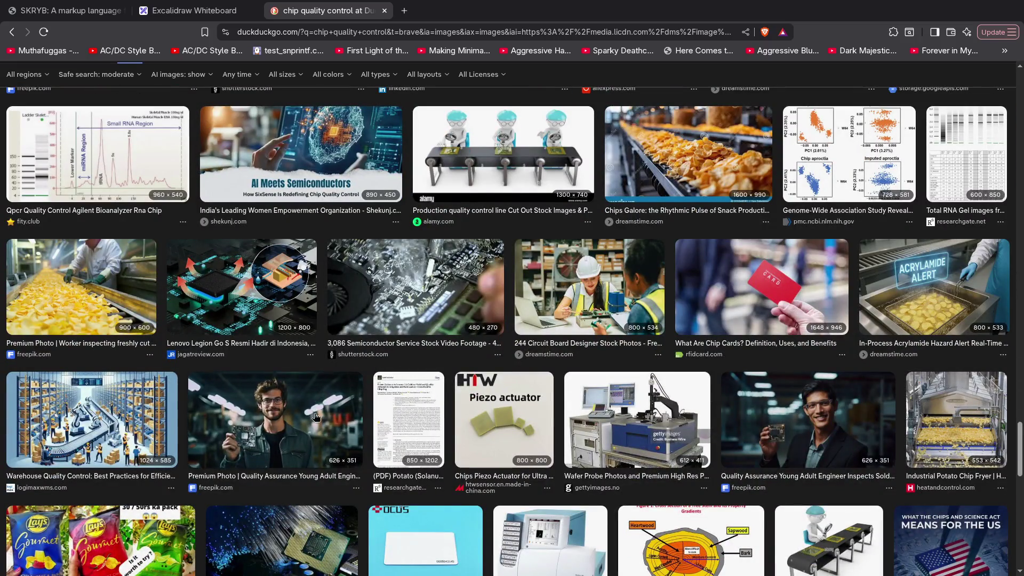
scroll(316, 418, "down", 3)
scroll(316, 414, "down", 2)
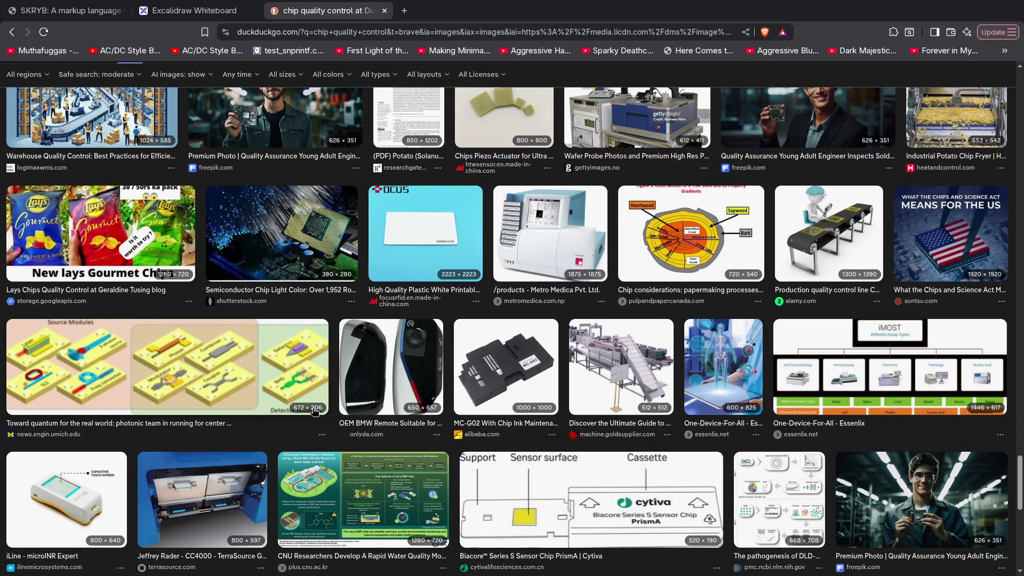
key("Home")
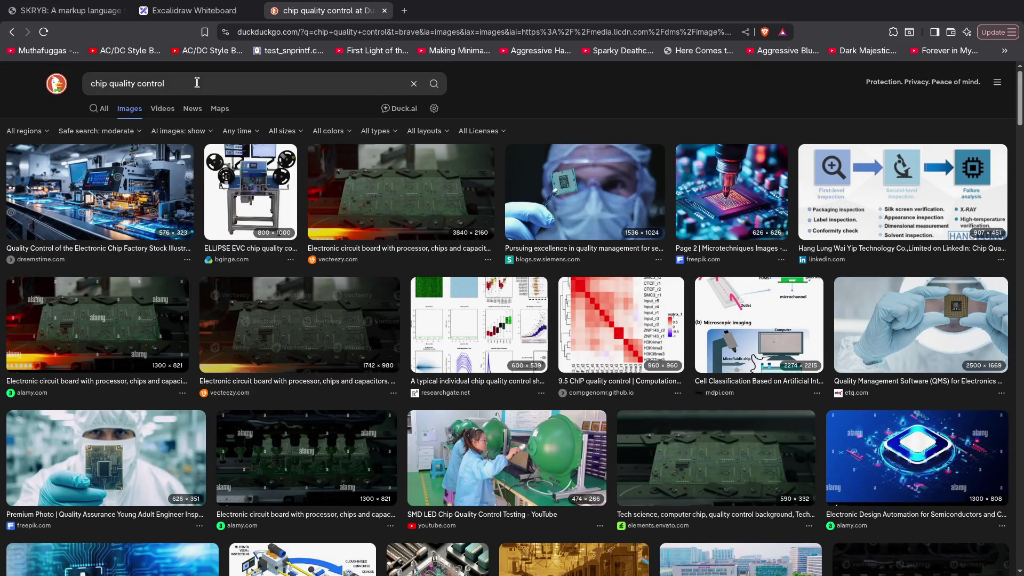
Run 'chip quality control' on Google Images and preview the semiconductor wafer inspection image.
left_click(197, 83)
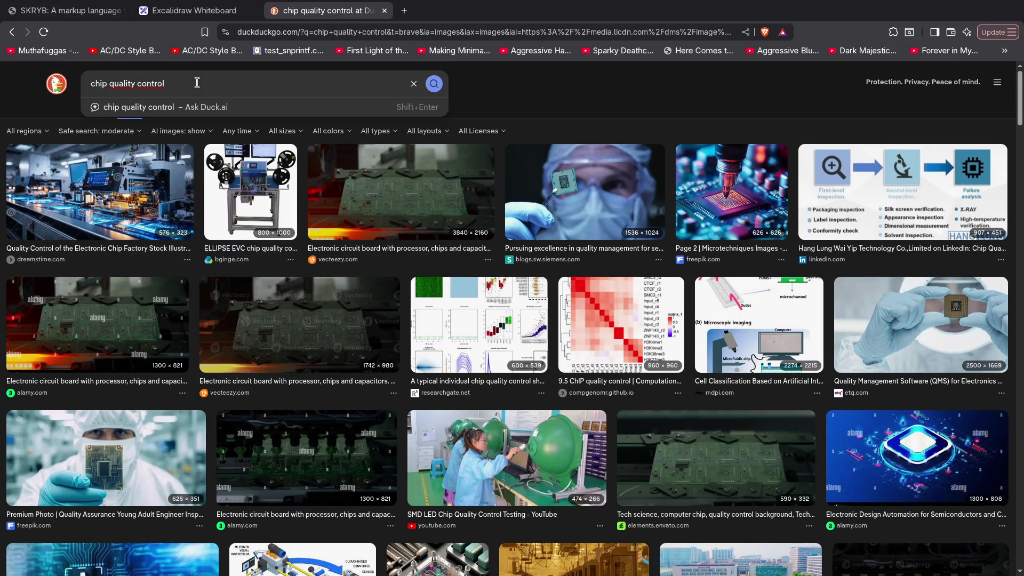
type("x-ray")
key("ctrl+z")
type("!g")
key("Return")
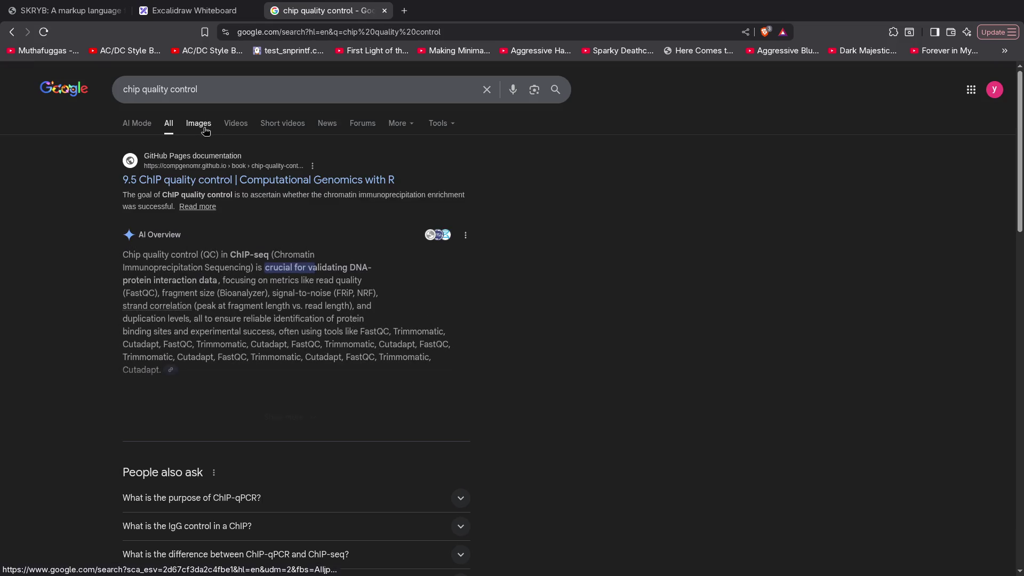
left_click(210, 128)
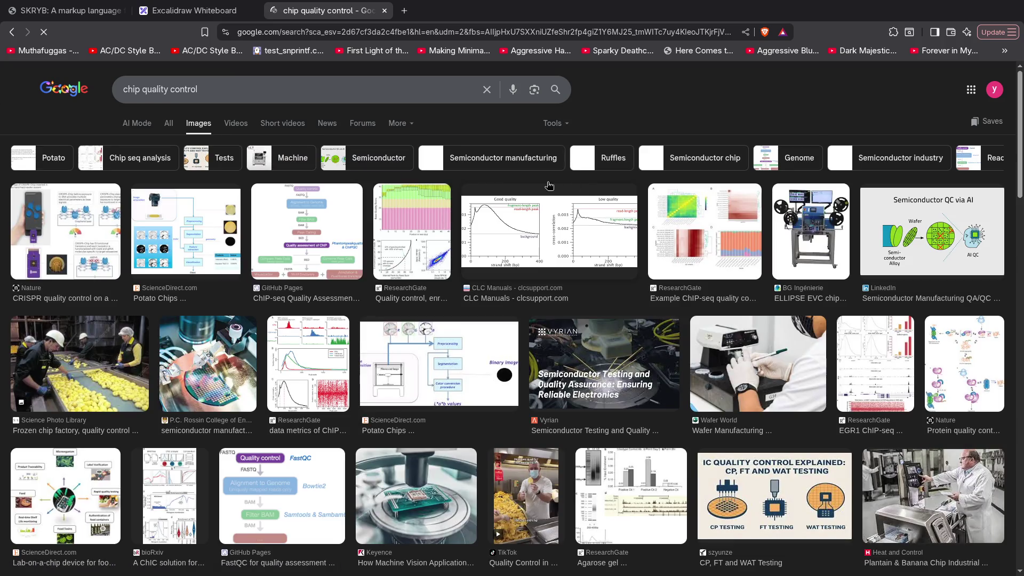
left_click(201, 381)
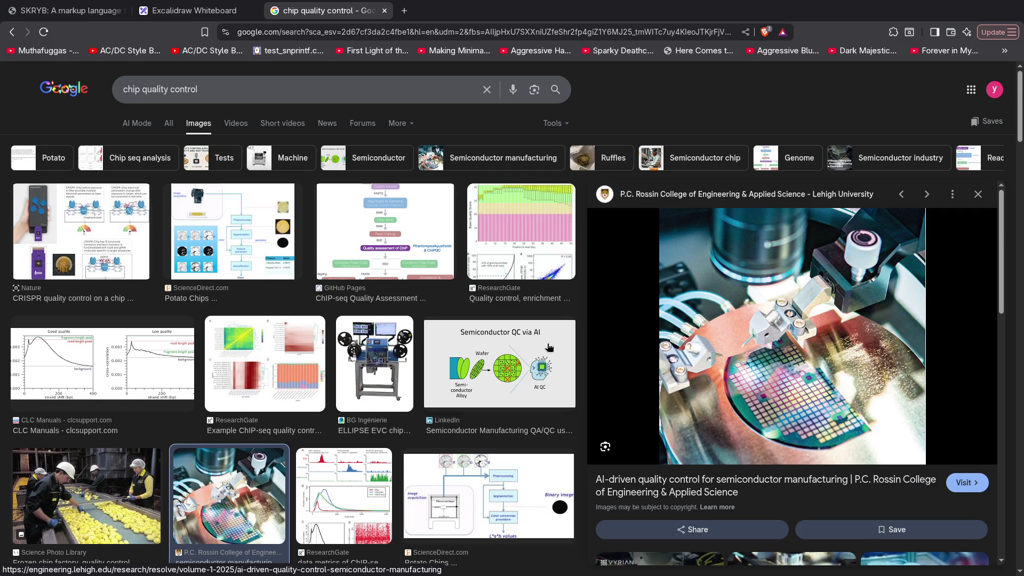
scroll(334, 310, "down", 1)
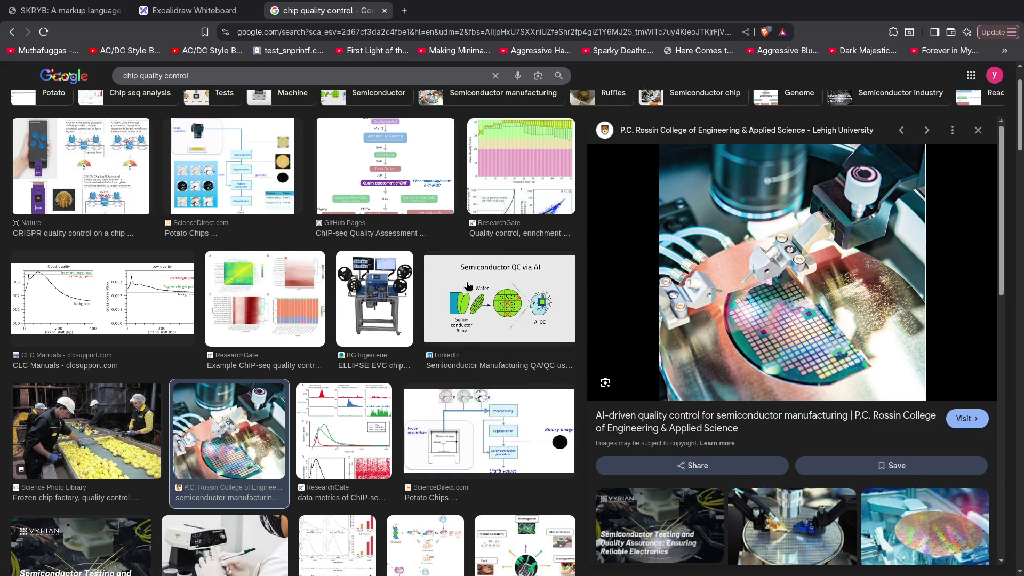
scroll(894, 286, "down", 5)
scroll(880, 288, "down", 3)
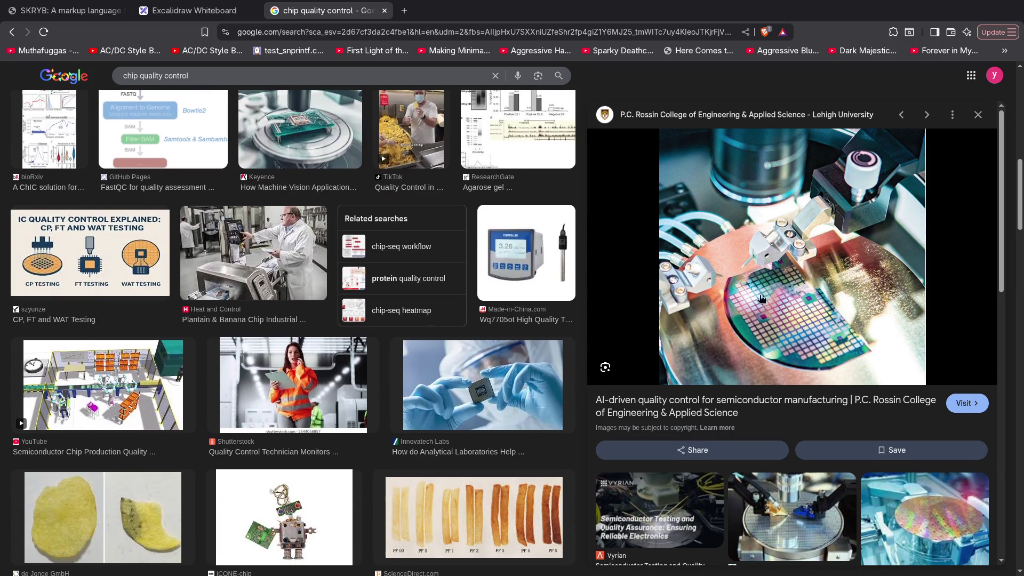
scroll(829, 308, "down", 3)
scroll(828, 309, "down", 3)
scroll(829, 309, "down", 3)
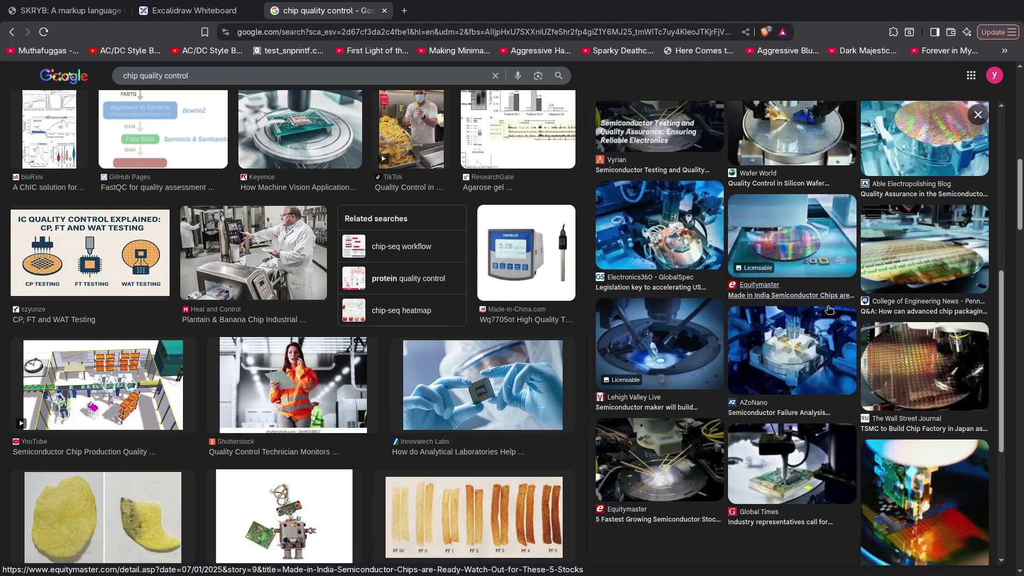
key("Escape")
scroll(375, 304, "down", 1)
scroll(375, 300, "up", 8)
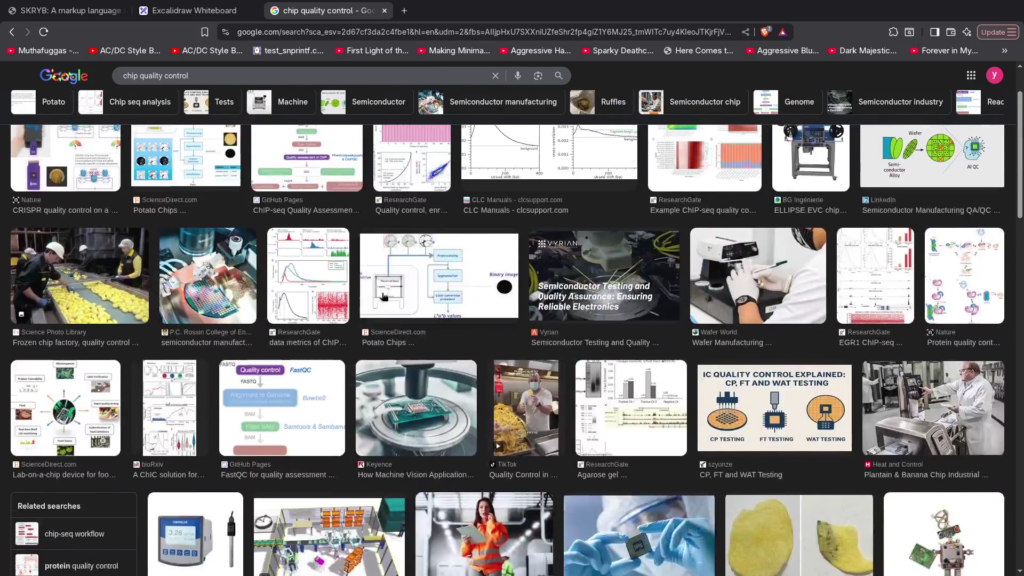
scroll(320, 200, "up", 2)
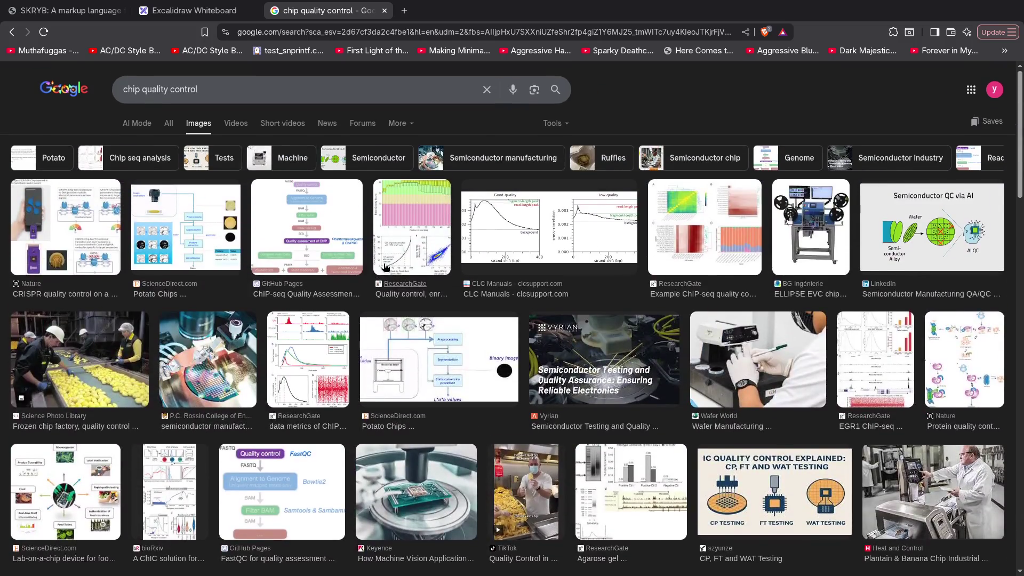
Refine the search to 'automated chip quality control' and preview the potato chips conveyor result.
left_click(245, 89)
type("automated")
key("Return")
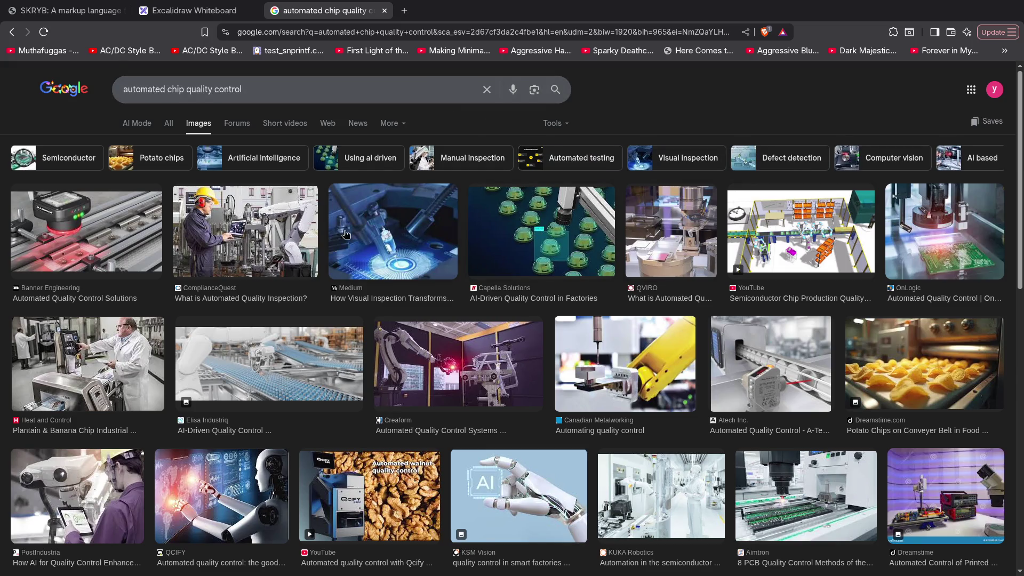
left_click(919, 365)
scroll(903, 362, "down", 2)
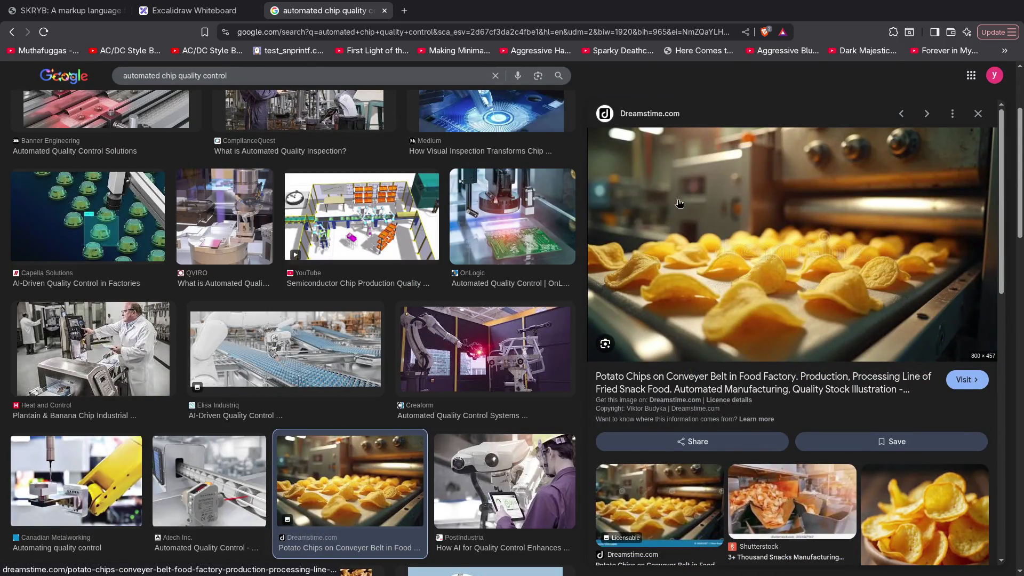
Replace 'chip' with 'semiconductor chips' and search for automated semiconductor chips quality control images.
double_click(163, 75)
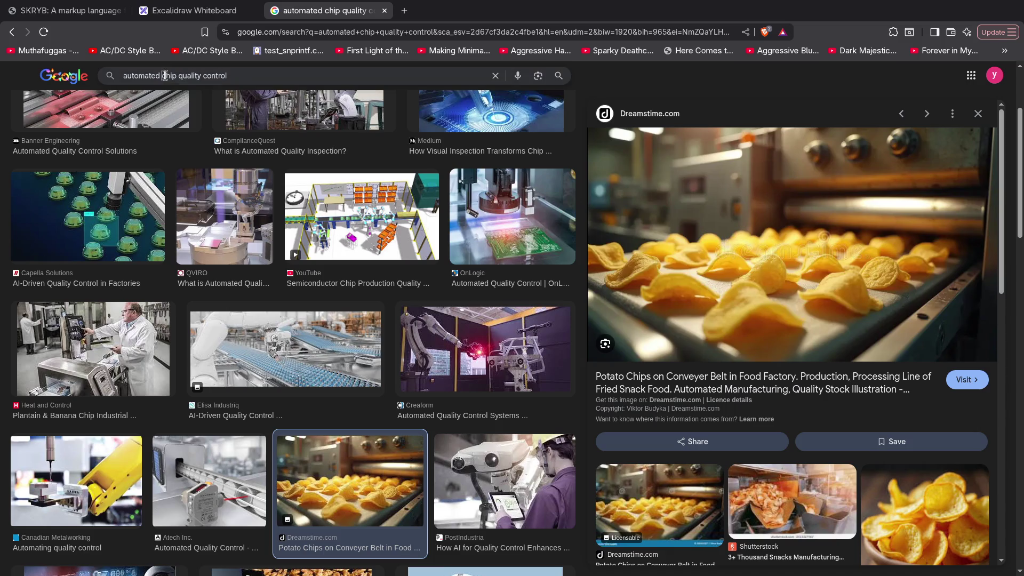
key("BackSpace")
type("miconductor chips")
key("Return")
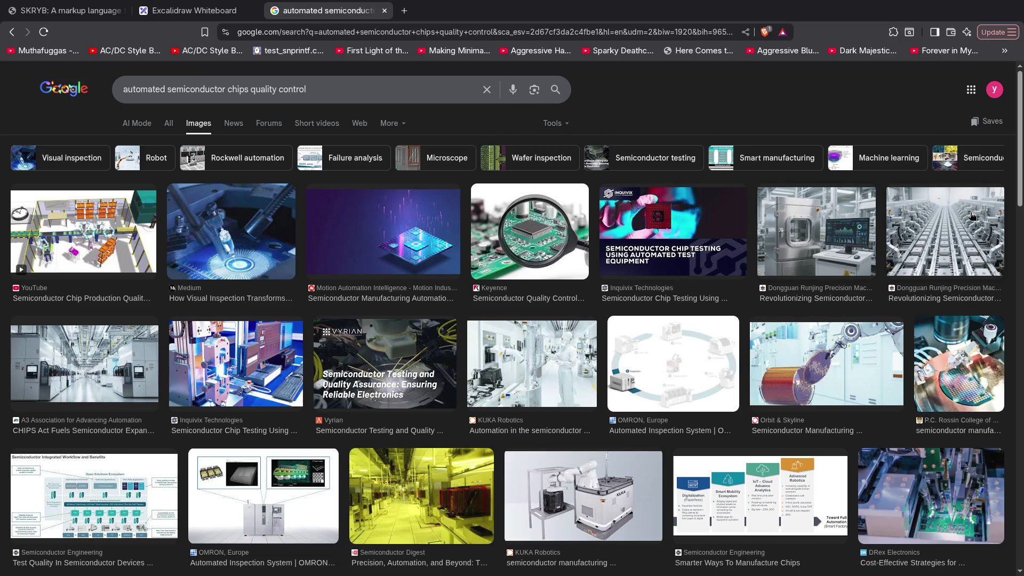
scroll(752, 226, "down", 3)
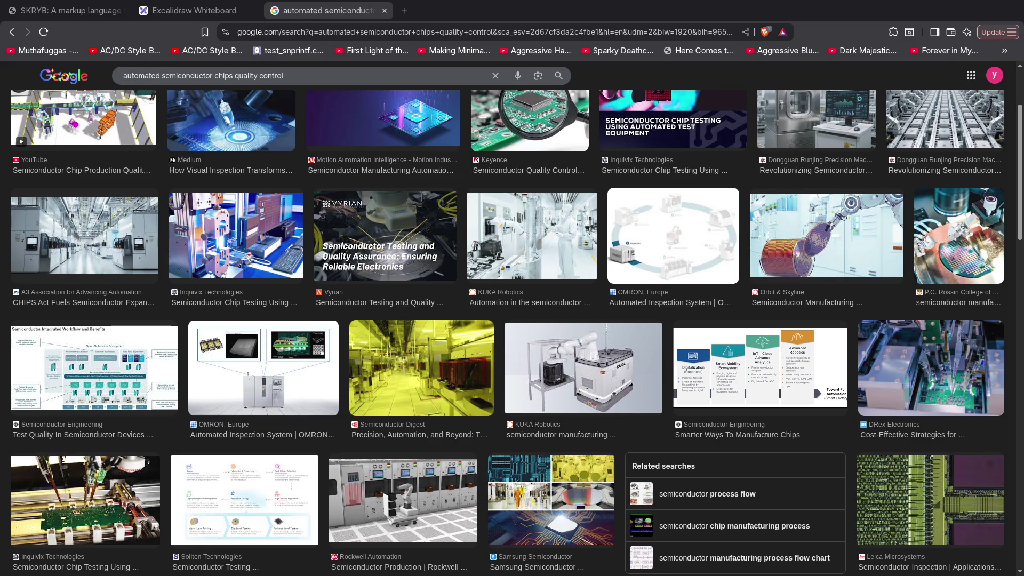
left_click(120, 234)
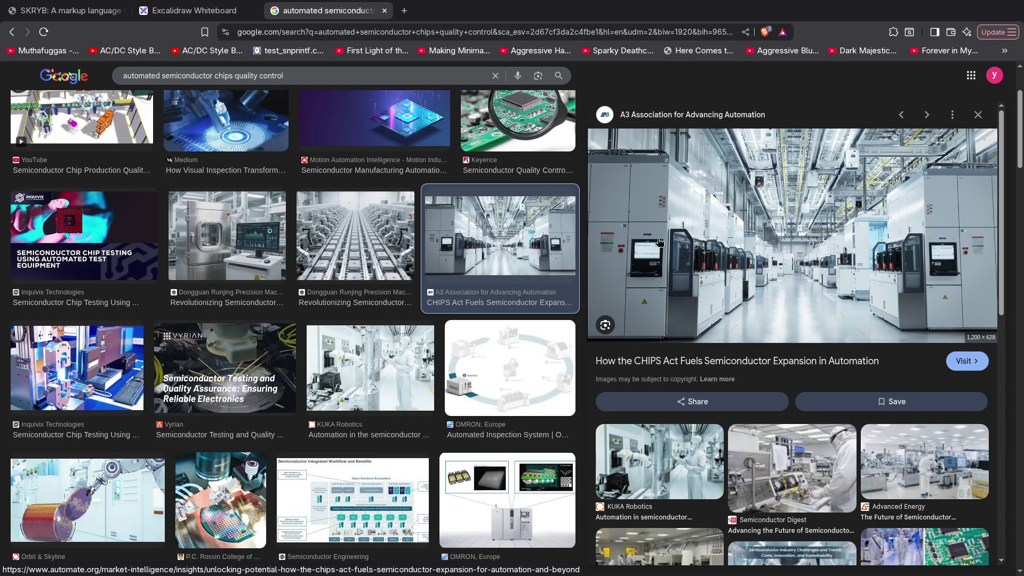
scroll(764, 273, "down", 2)
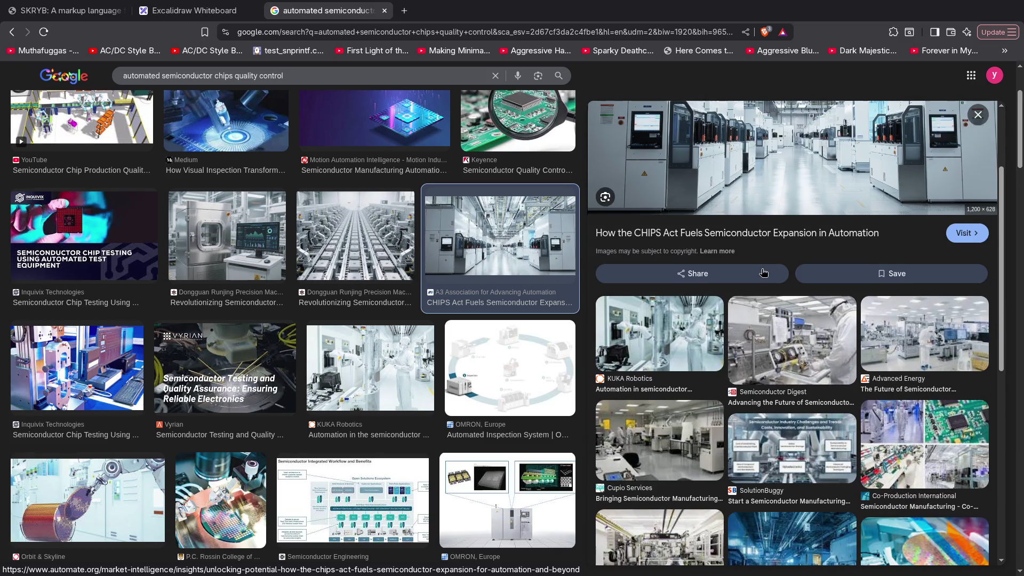
scroll(768, 275, "down", 1)
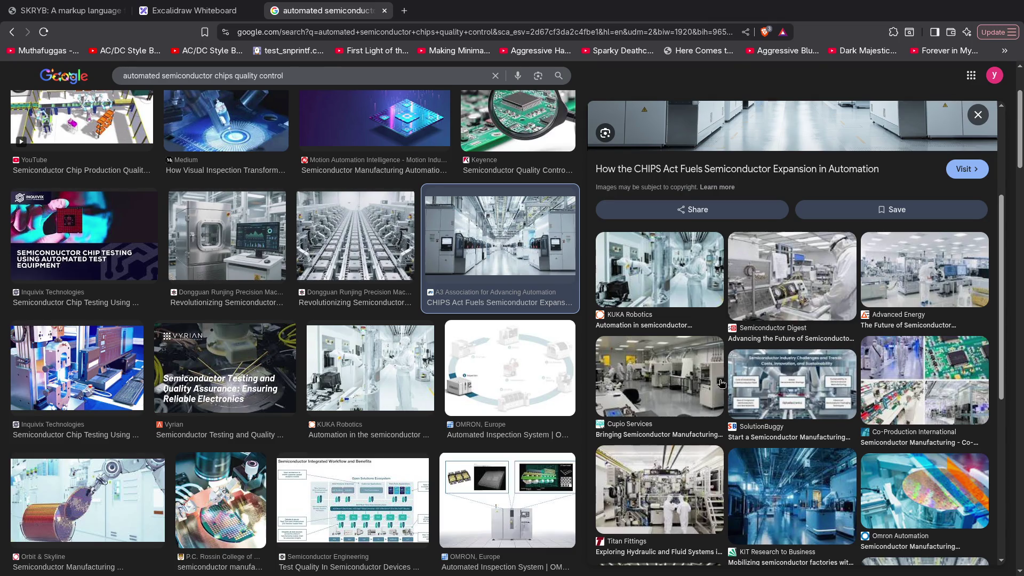
Preview the Titan Fittings, Rockwell Automation and Inquivix chip testing images, then select 'chips' in the query.
left_click(655, 494)
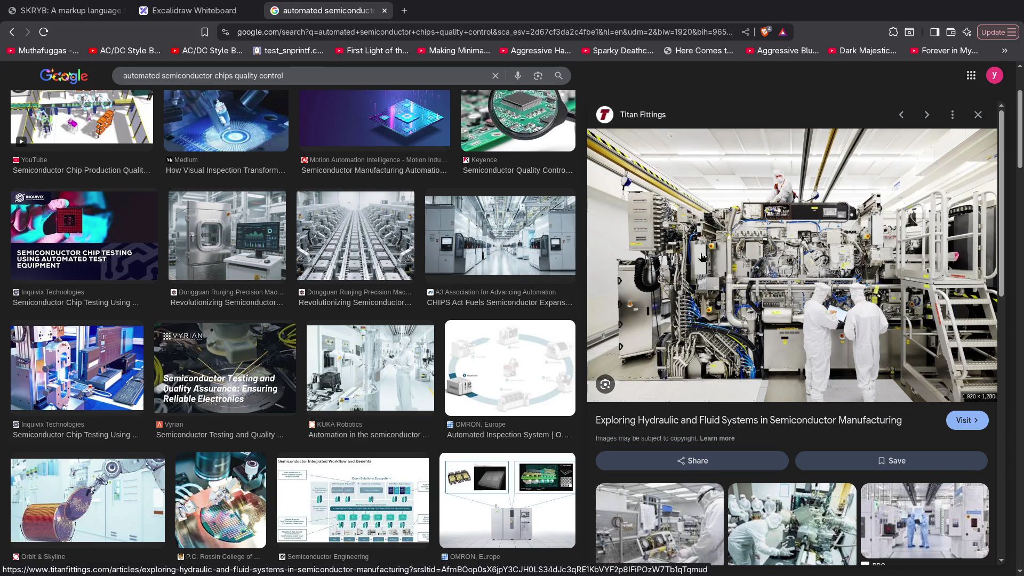
scroll(347, 238, "down", 2)
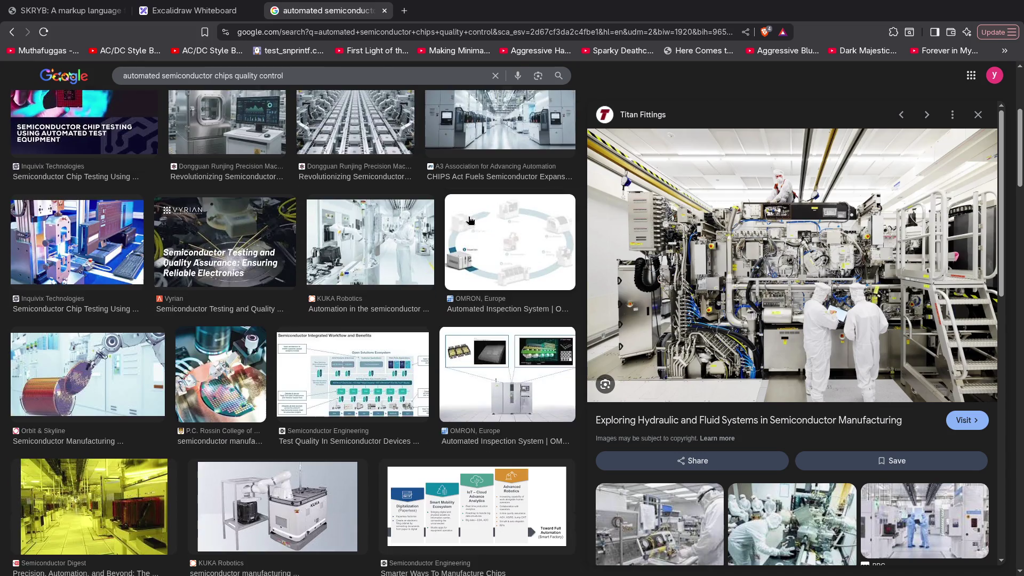
scroll(346, 239, "up", 2)
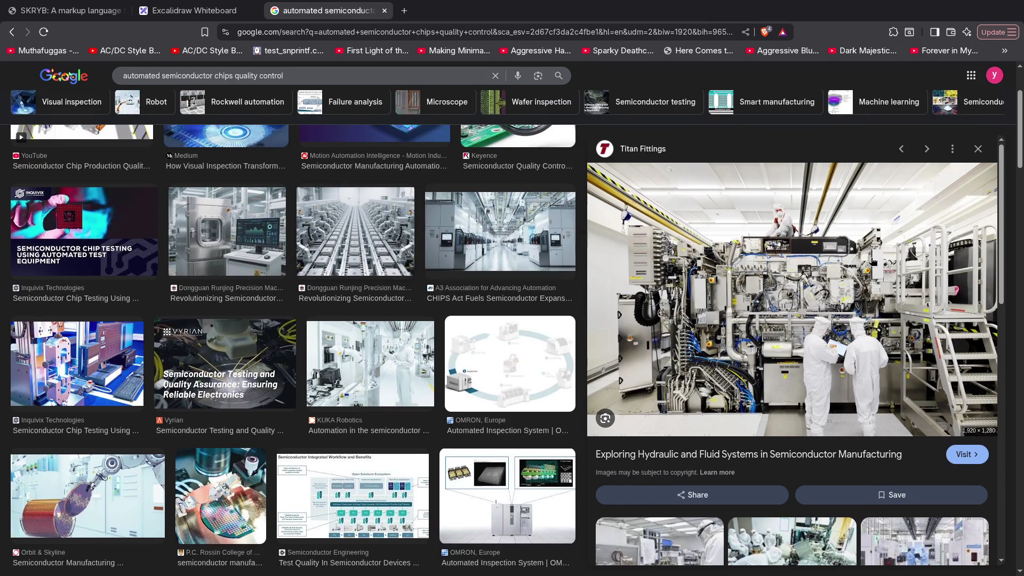
scroll(510, 284, "down", 3)
scroll(527, 387, "down", 2)
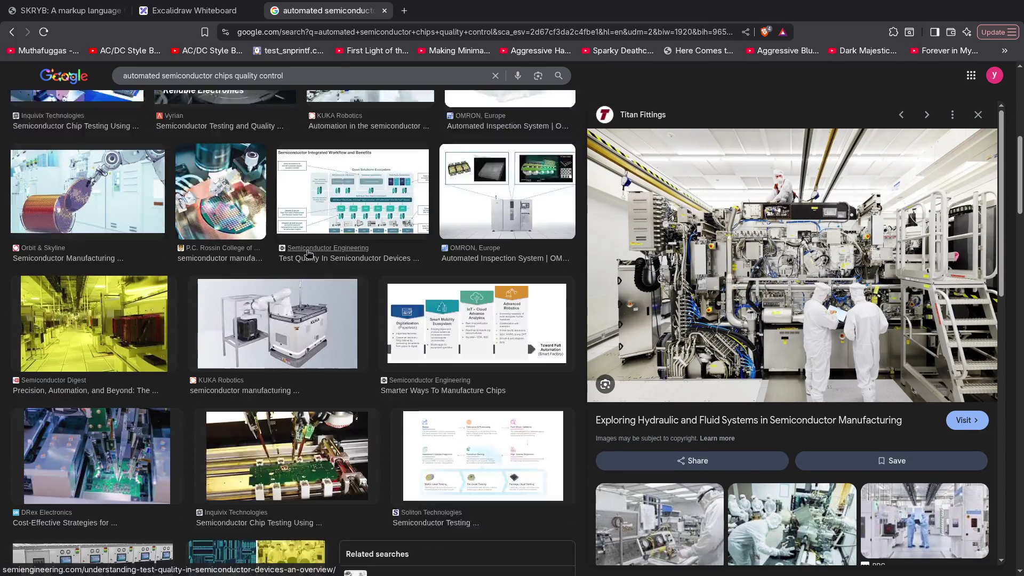
scroll(309, 254, "down", 3)
left_click(107, 391)
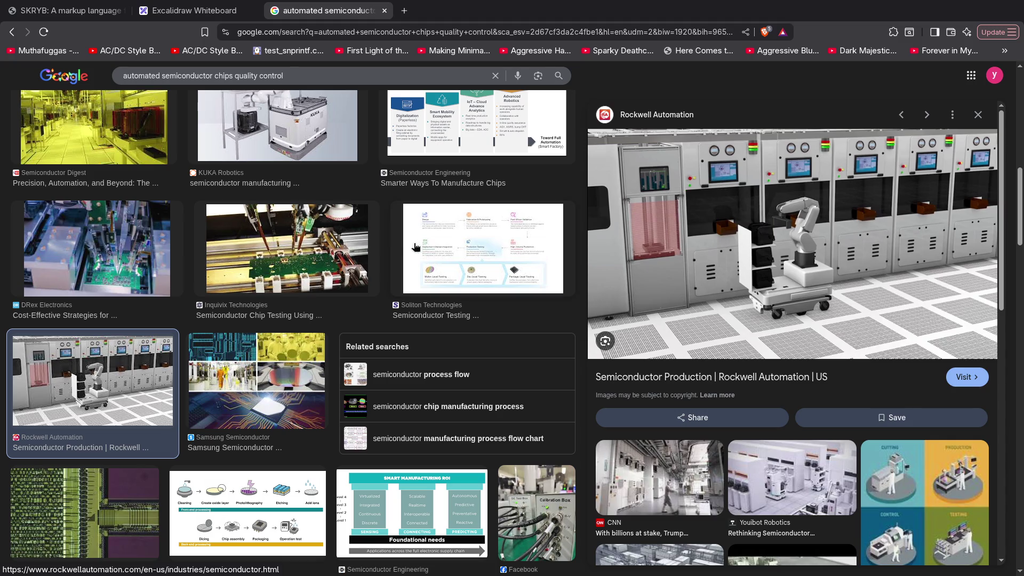
scroll(449, 238, "down", 1)
scroll(320, 224, "down", 2)
scroll(206, 214, "down", 2)
scroll(207, 213, "down", 1)
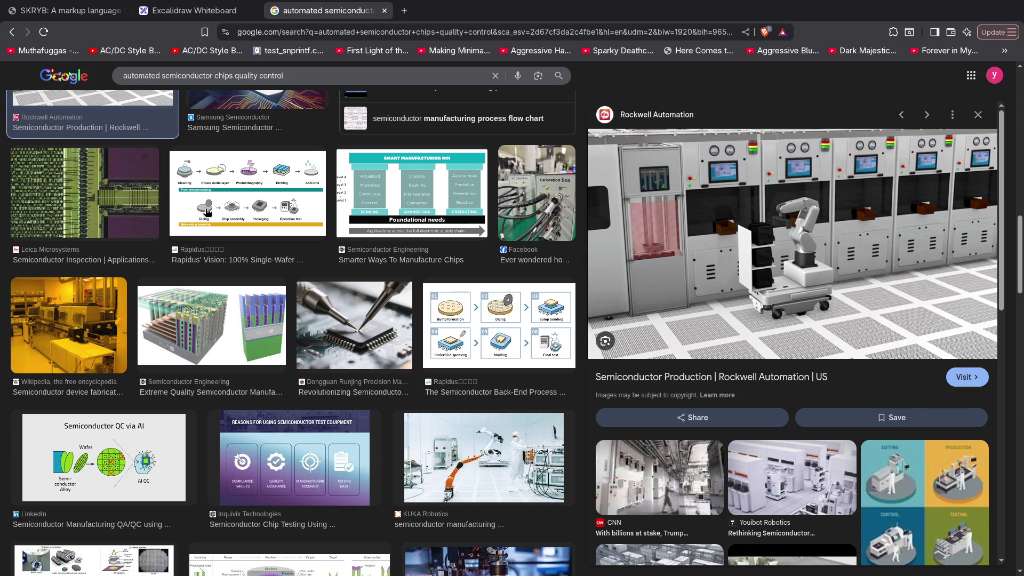
scroll(208, 213, "down", 2)
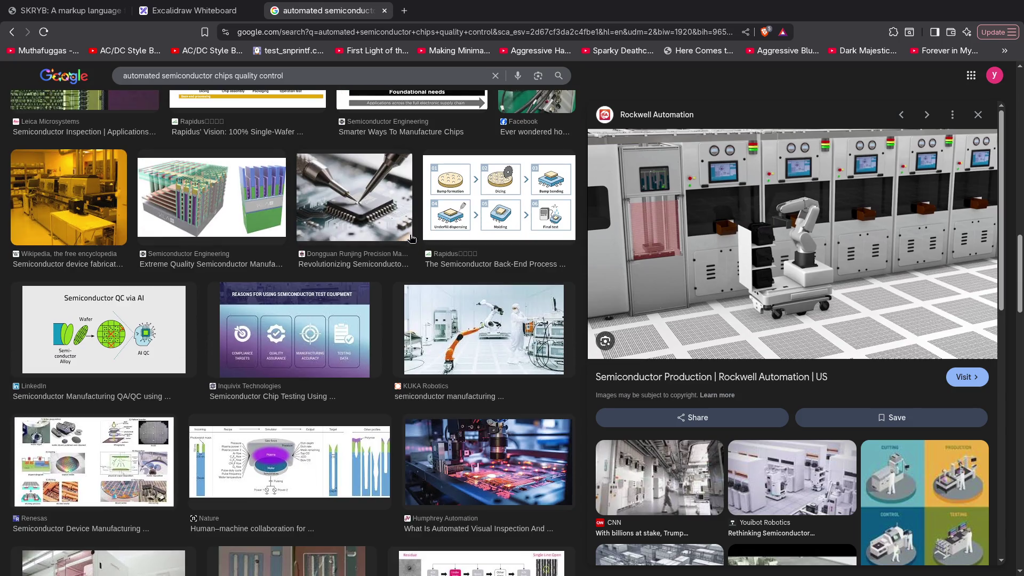
scroll(688, 248, "down", 3)
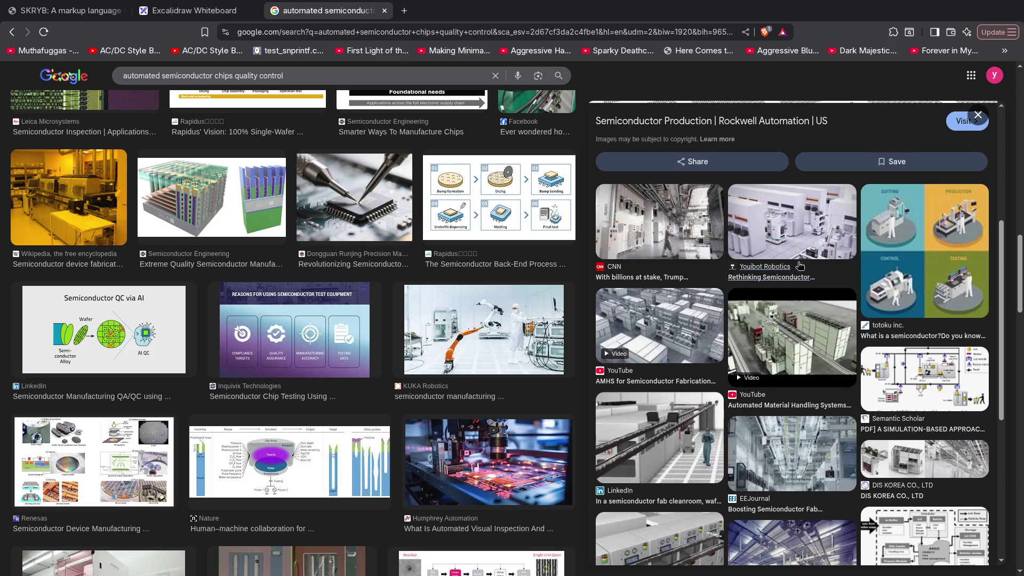
scroll(418, 300, "down", 3)
scroll(419, 300, "down", 2)
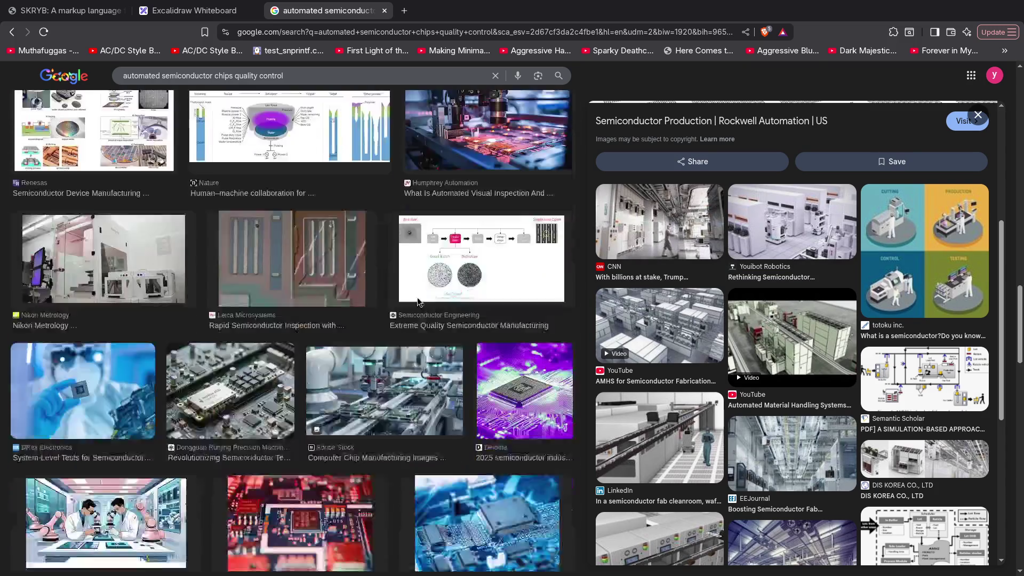
scroll(418, 300, "down", 1)
scroll(419, 300, "down", 2)
scroll(418, 300, "down", 3)
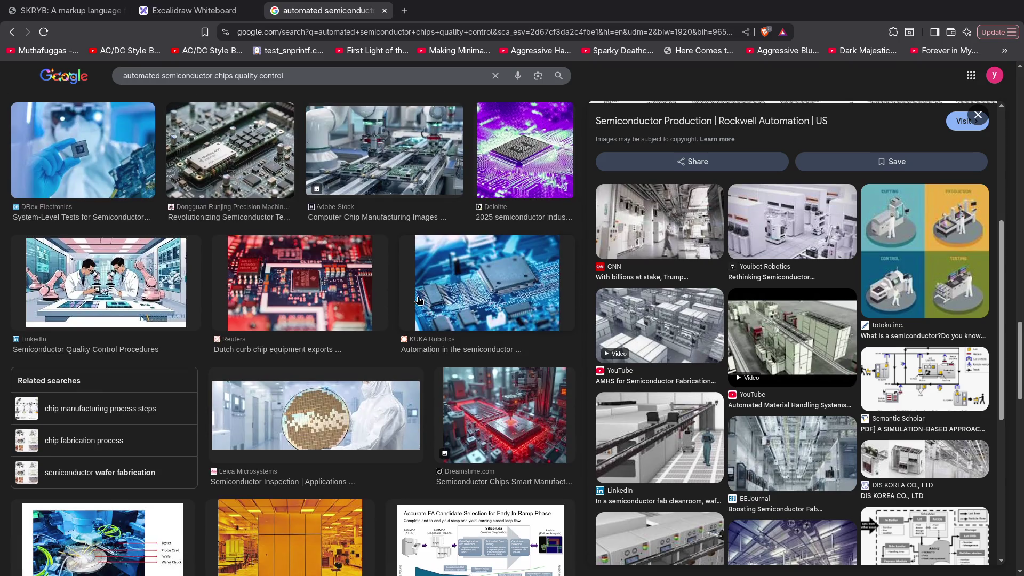
scroll(419, 300, "down", 1)
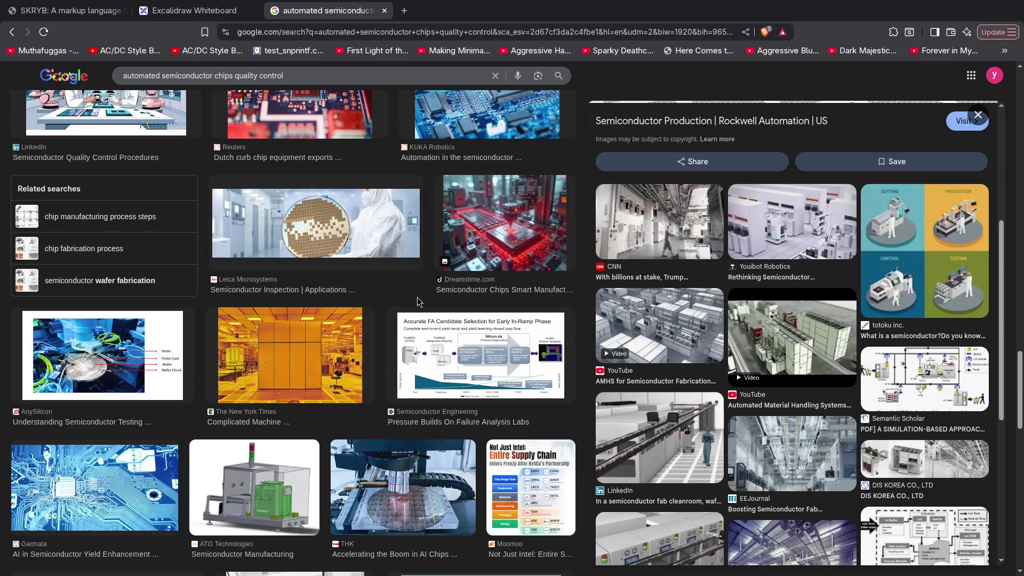
scroll(419, 302, "down", 1)
scroll(418, 301, "down", 2)
scroll(418, 300, "down", 1)
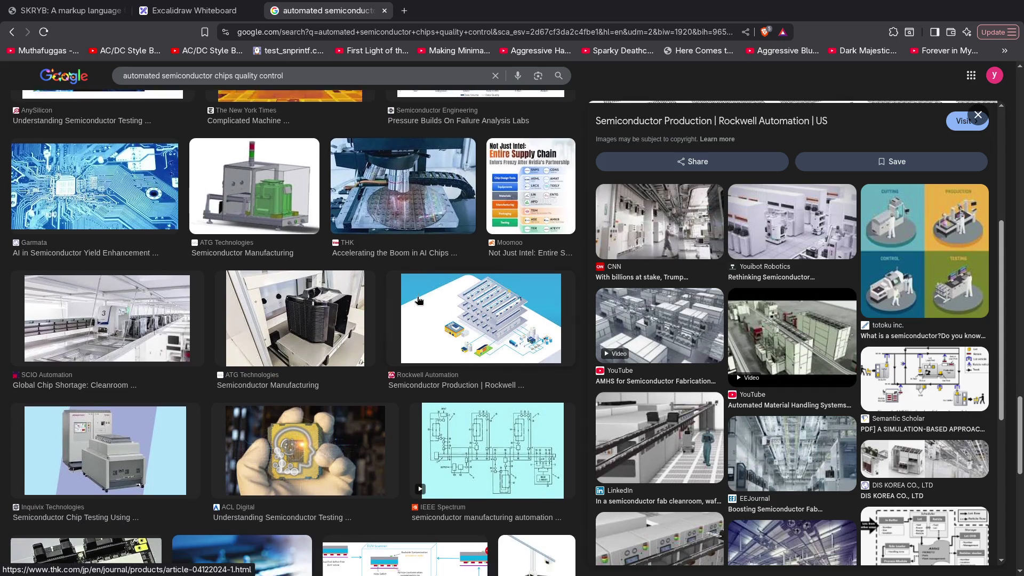
scroll(419, 300, "down", 3)
scroll(419, 301, "down", 1)
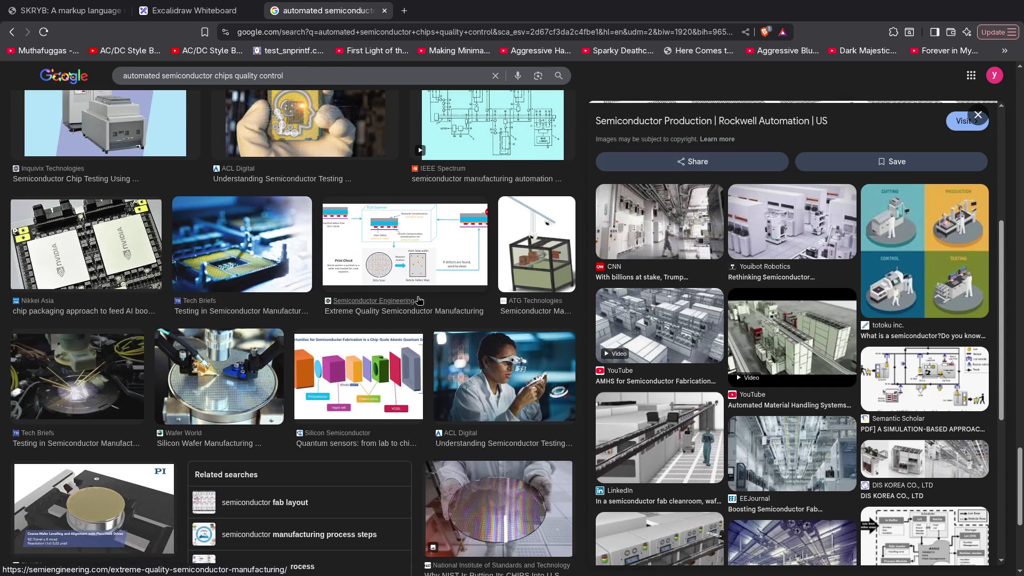
scroll(417, 300, "down", 2)
scroll(417, 297, "down", 1)
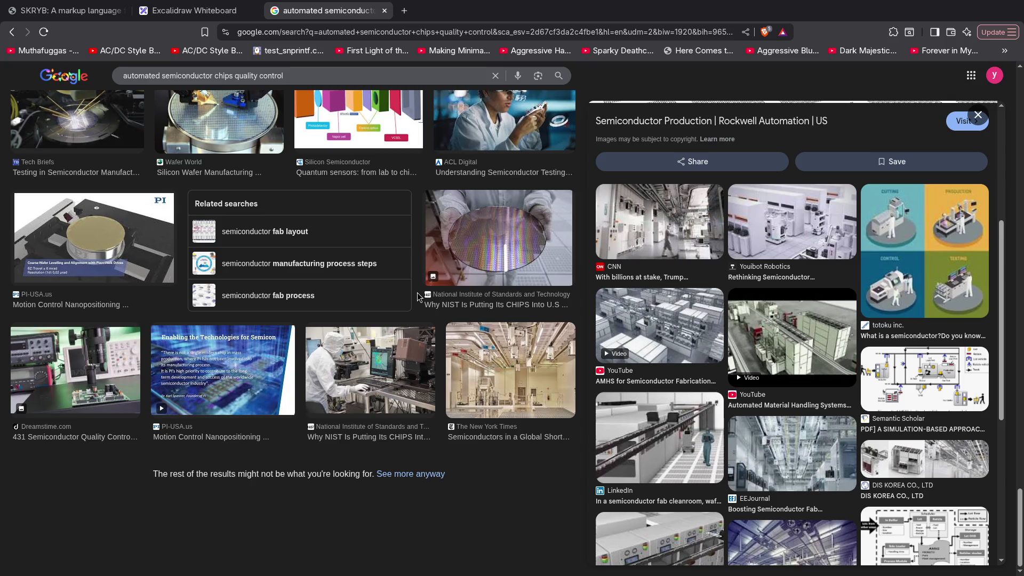
scroll(417, 297, "up", 5)
scroll(417, 297, "up", 1)
scroll(417, 297, "up", 1)
scroll(417, 292, "up", 1)
scroll(417, 292, "up", 1)
scroll(416, 292, "up", 1)
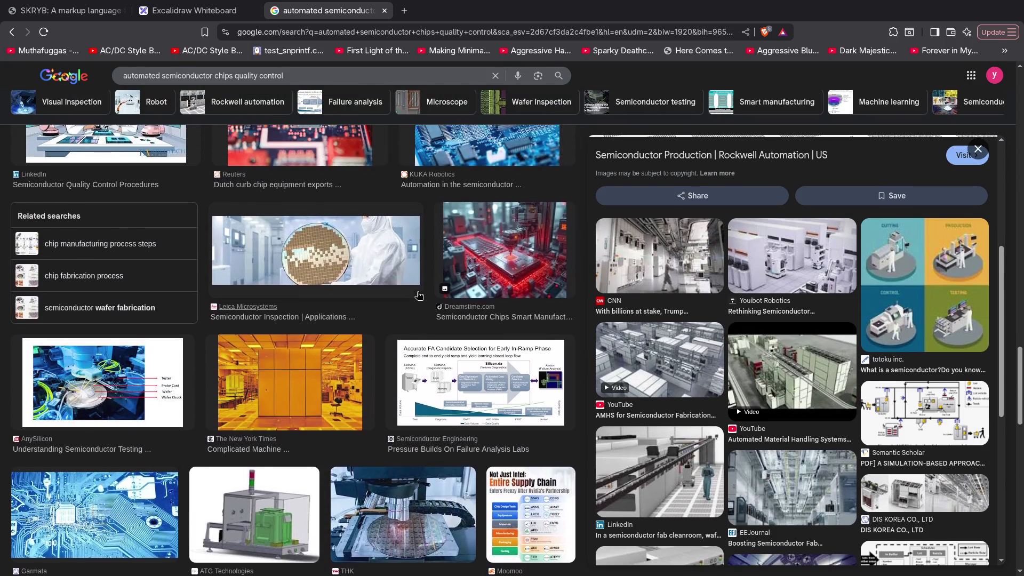
scroll(416, 295, "up", 2)
scroll(416, 295, "up", 1)
scroll(419, 296, "up", 2)
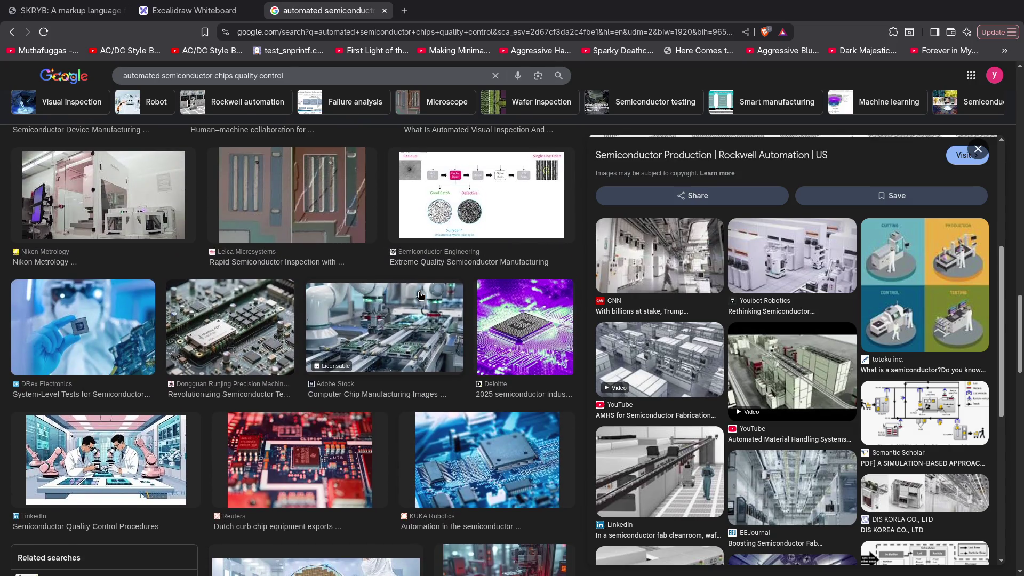
scroll(419, 295, "up", 1)
scroll(419, 294, "up", 1)
scroll(418, 293, "up", 1)
scroll(419, 292, "up", 2)
scroll(418, 292, "up", 2)
scroll(419, 292, "up", 2)
scroll(419, 294, "up", 2)
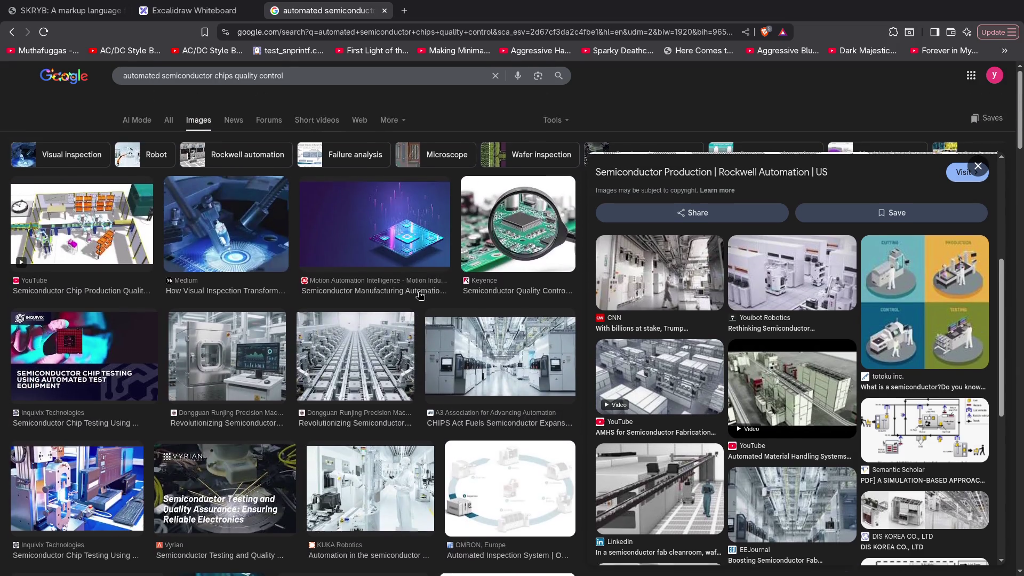
scroll(419, 295, "up", 1)
scroll(187, 254, "down", 5)
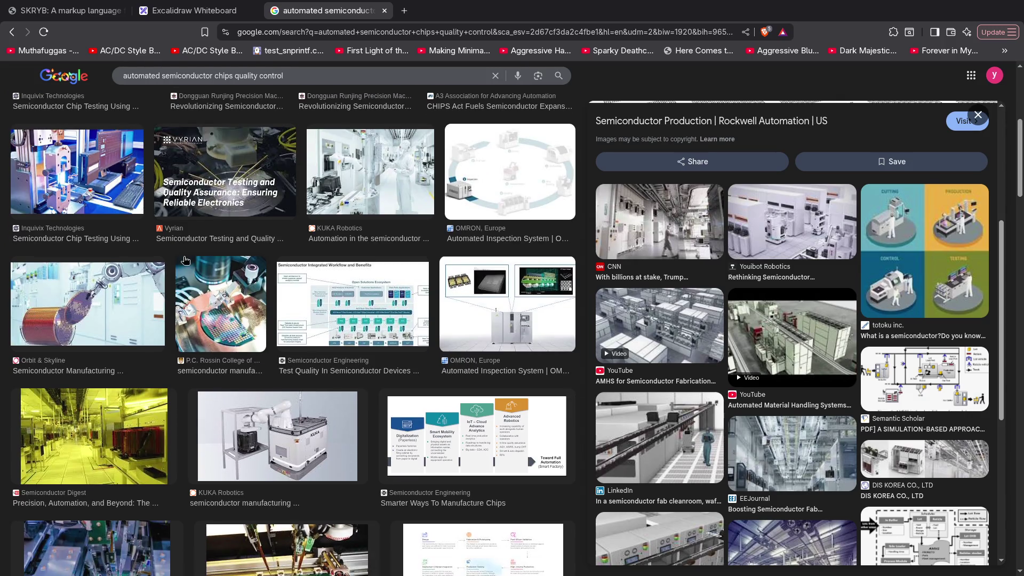
scroll(185, 260, "up", 3)
left_click(62, 364)
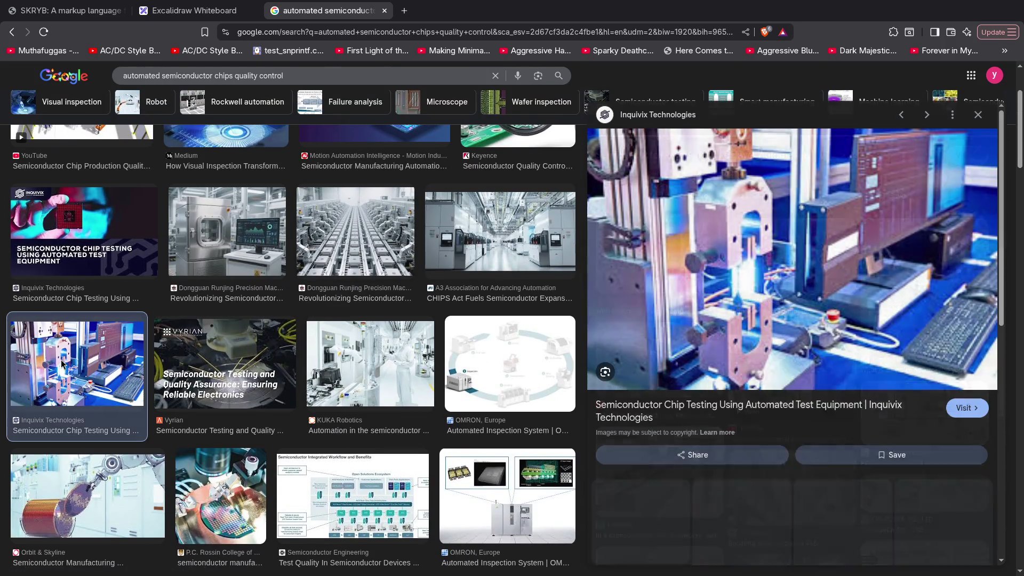
scroll(806, 287, "down", 1)
scroll(804, 288, "down", 3)
scroll(805, 287, "down", 3)
scroll(371, 307, "down", 4)
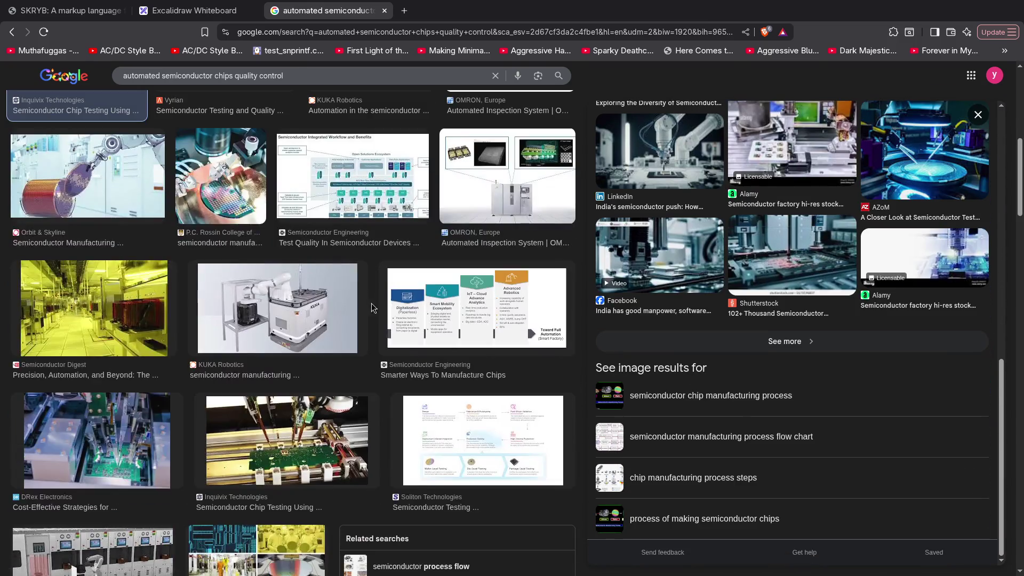
scroll(320, 258, "down", 3)
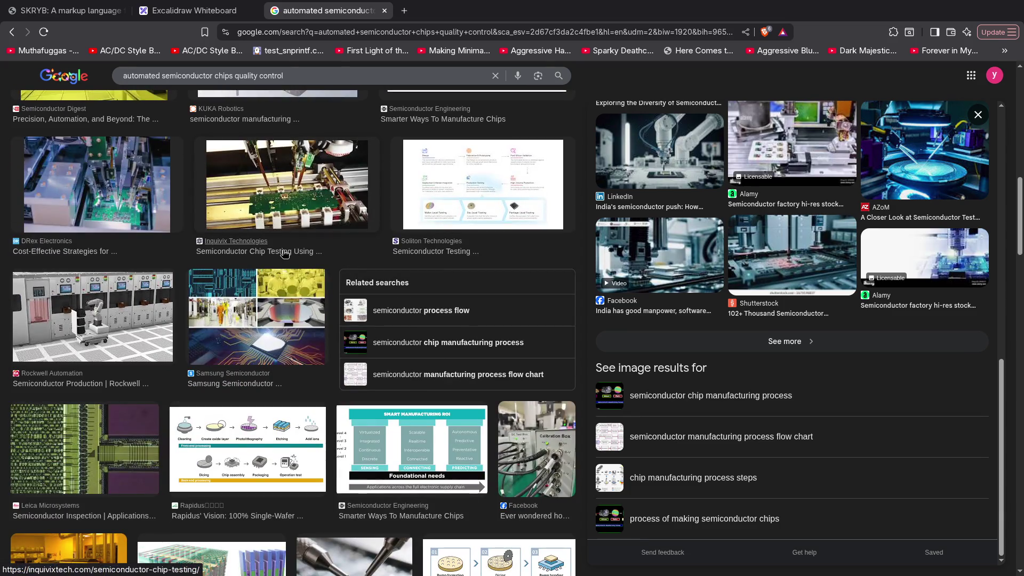
scroll(284, 254, "up", 5)
double_click(238, 89)
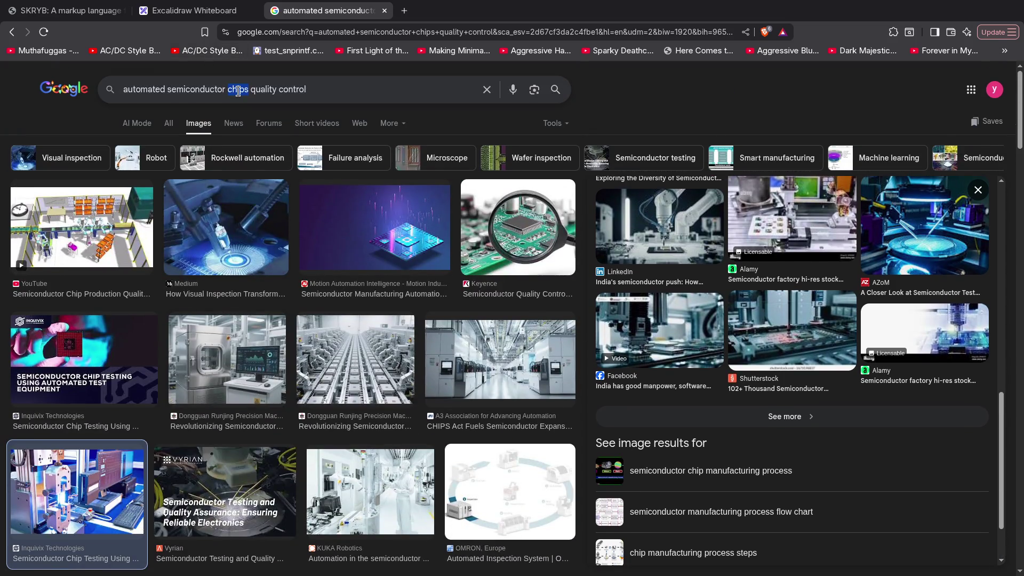
type("die")
Search with 'die' instead of 'chips', preview the SPEA KGD Testing image and skim its article.
key("Return")
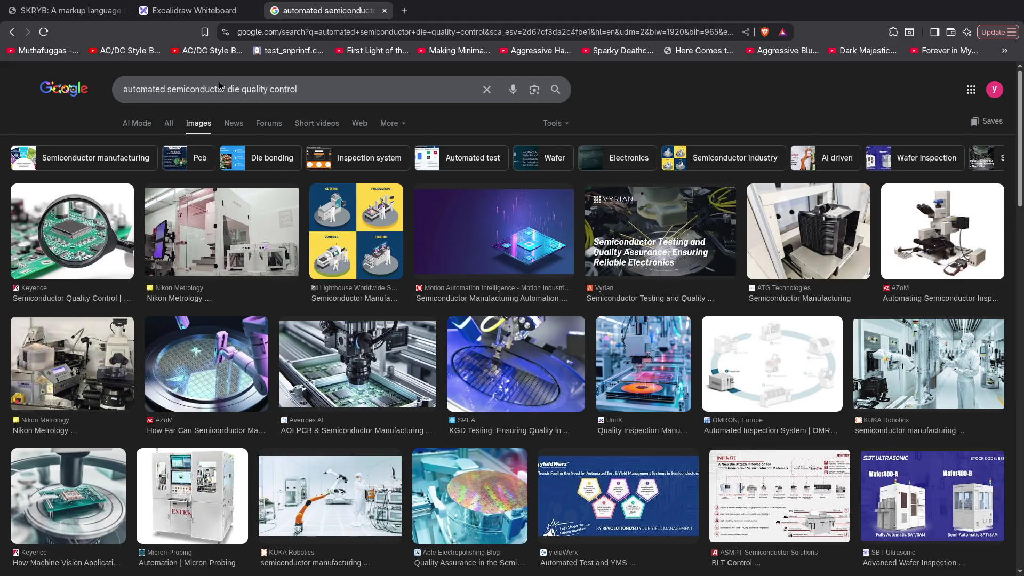
left_click(504, 344)
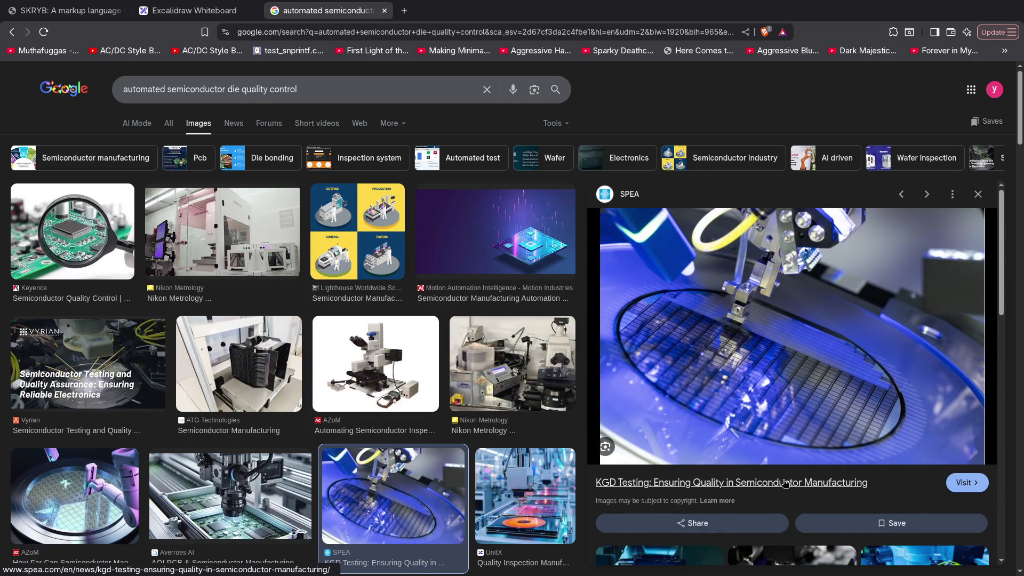
scroll(775, 280, "down", 2)
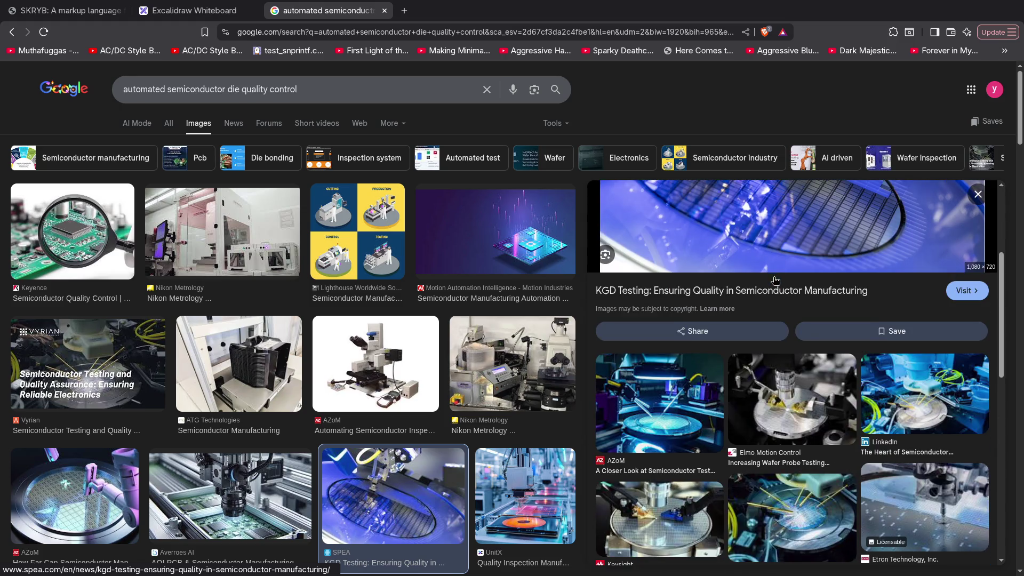
scroll(756, 217, "down", 3)
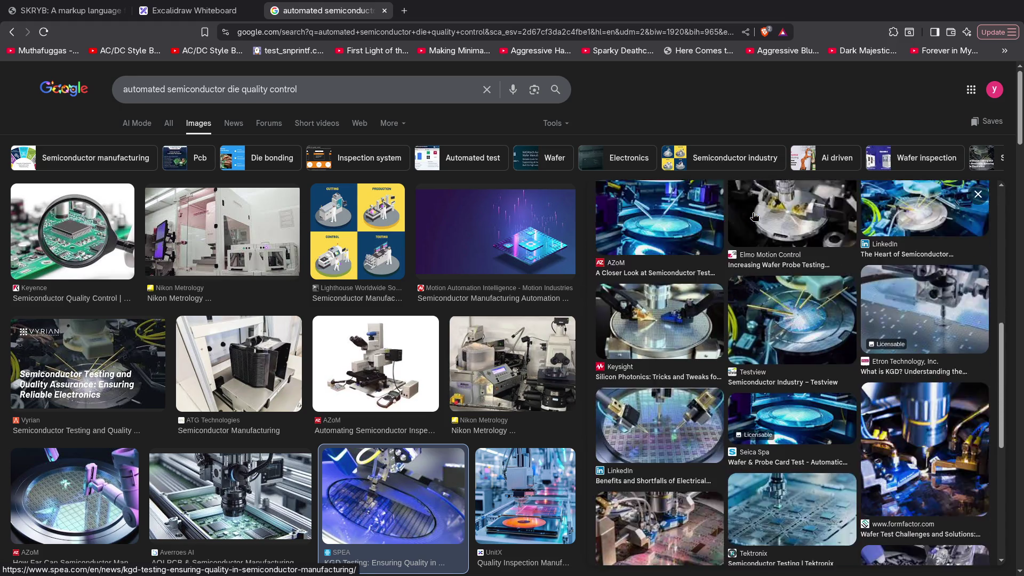
scroll(752, 217, "down", 2)
scroll(780, 345, "down", 1)
scroll(780, 344, "down", 2)
scroll(776, 344, "up", 3)
scroll(774, 344, "up", 6)
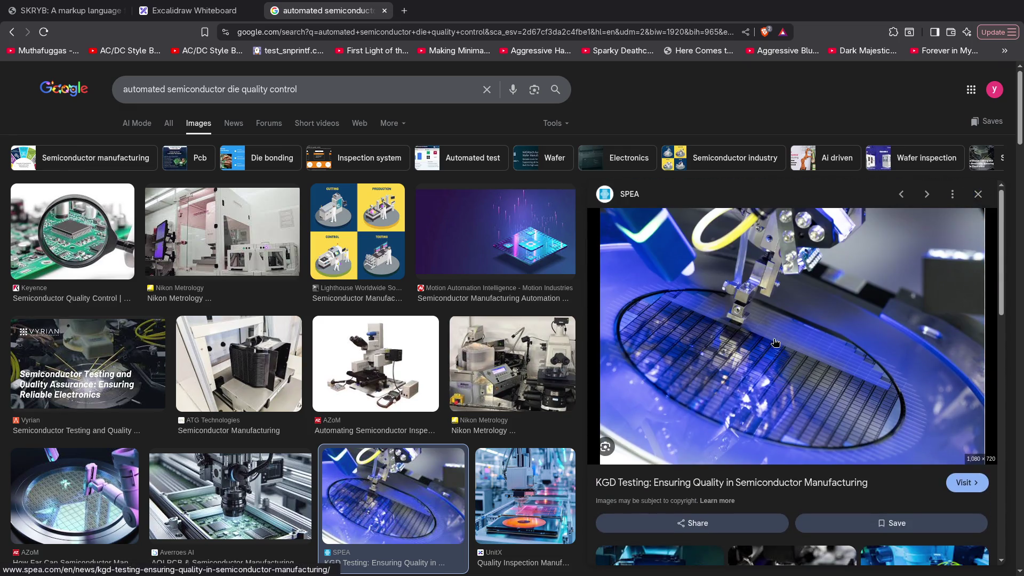
left_click(775, 343)
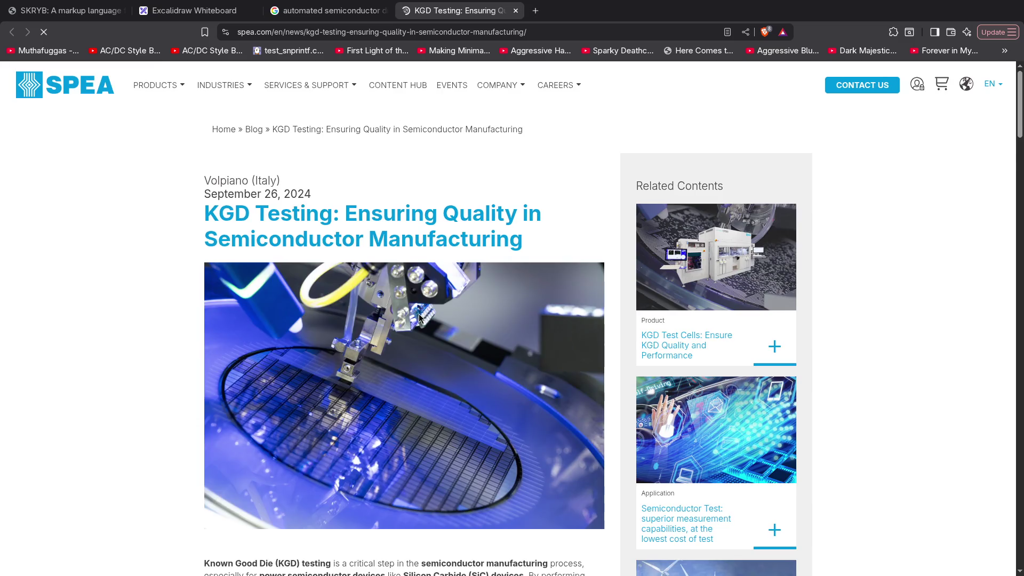
scroll(420, 316, "down", 2)
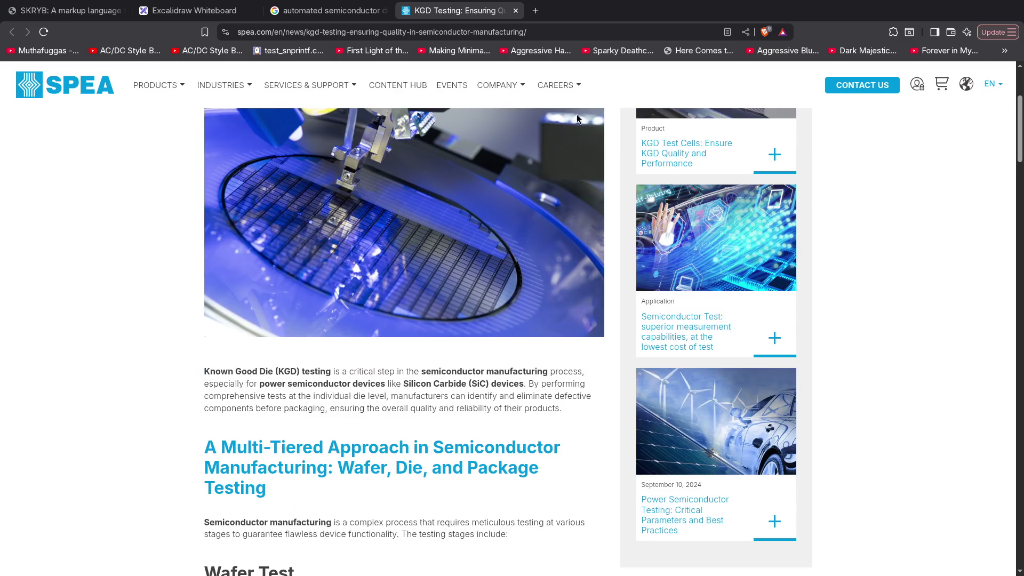
scroll(485, 264, "down", 4)
scroll(486, 266, "down", 5)
scroll(486, 267, "down", 5)
scroll(485, 267, "down", 5)
scroll(485, 267, "down", 5)
scroll(485, 266, "down", 5)
key("ctrl+w")
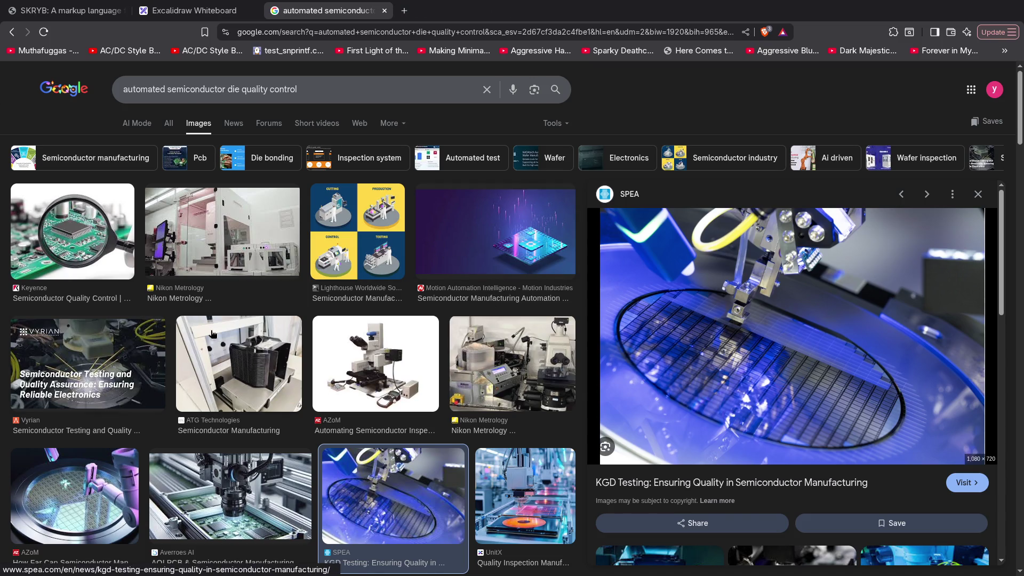
Preview the Nikon Metrology wafer inspection image and open its case study page.
left_click(512, 369)
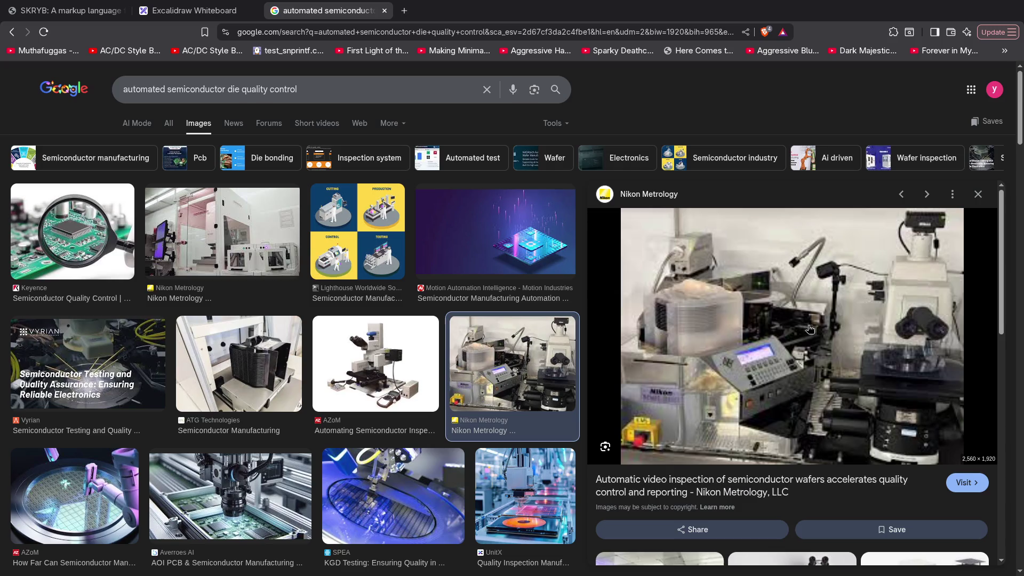
left_click(678, 481)
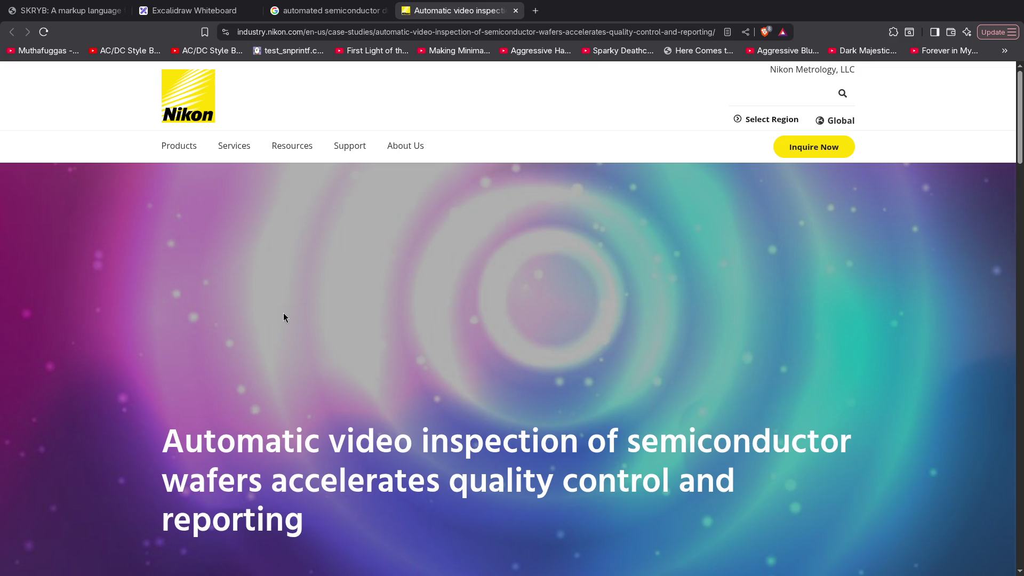
scroll(314, 305, "down", 5)
scroll(360, 320, "up", 5)
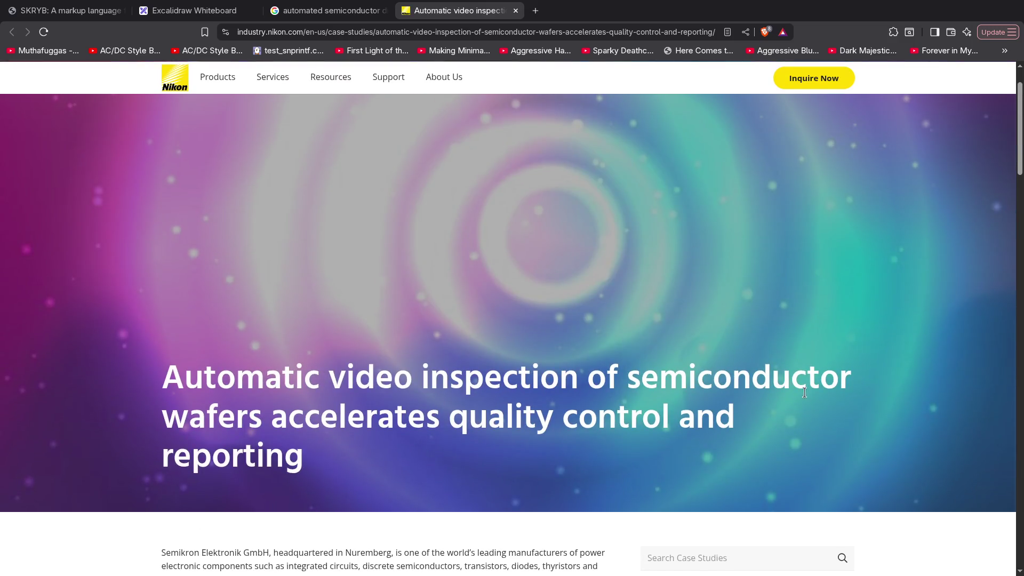
scroll(603, 404, "down", 4)
scroll(415, 367, "down", 2)
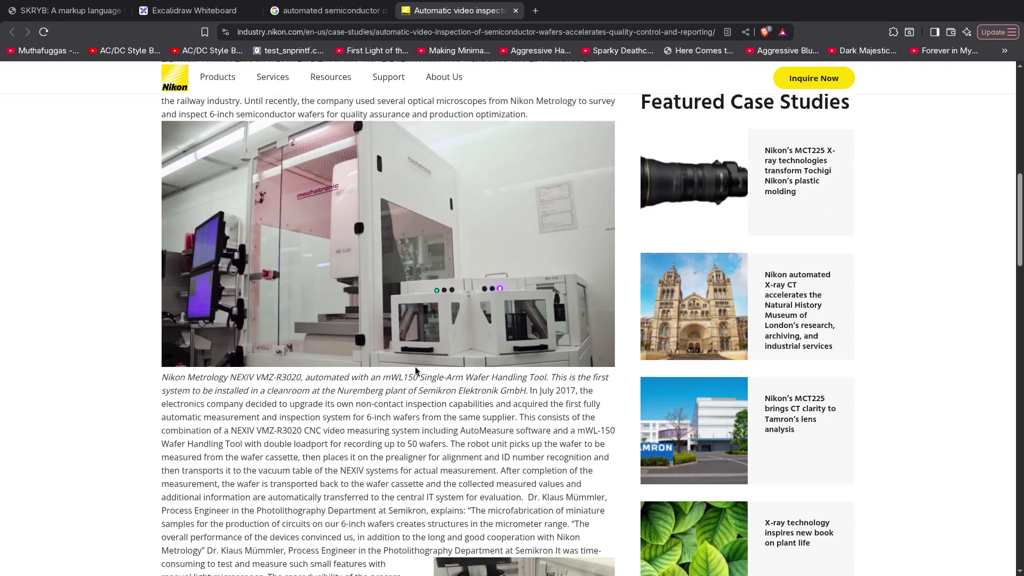
scroll(422, 348, "down", 3)
scroll(420, 352, "down", 3)
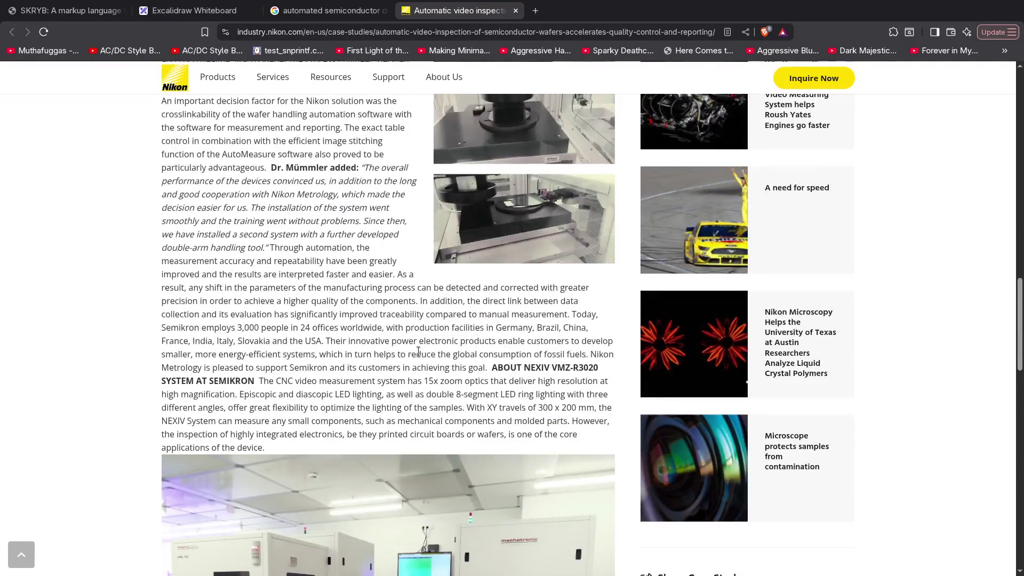
scroll(418, 356, "down", 1)
scroll(424, 352, "up", 5)
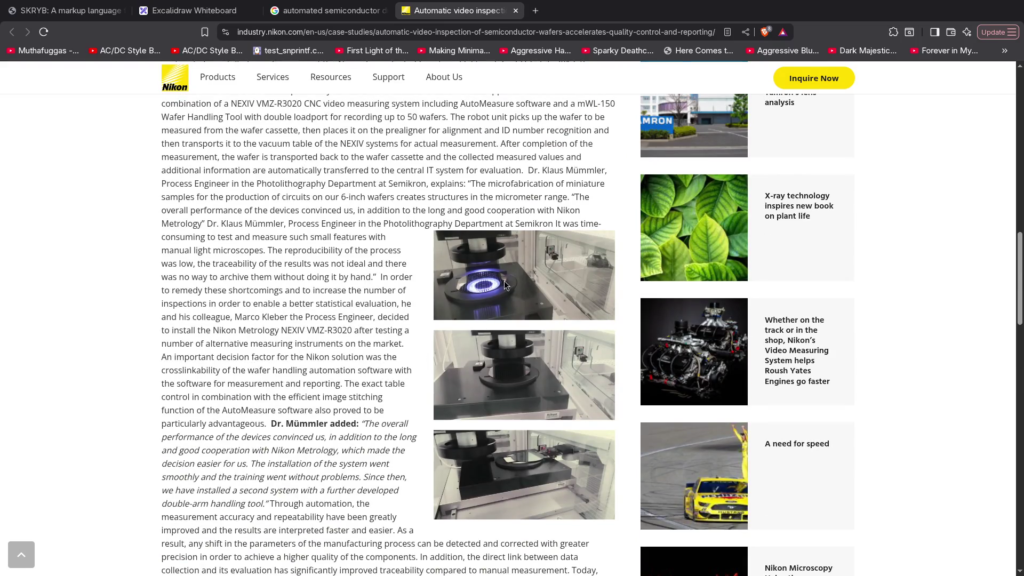
scroll(504, 293, "down", 2)
scroll(504, 293, "down", 3)
scroll(505, 293, "down", 4)
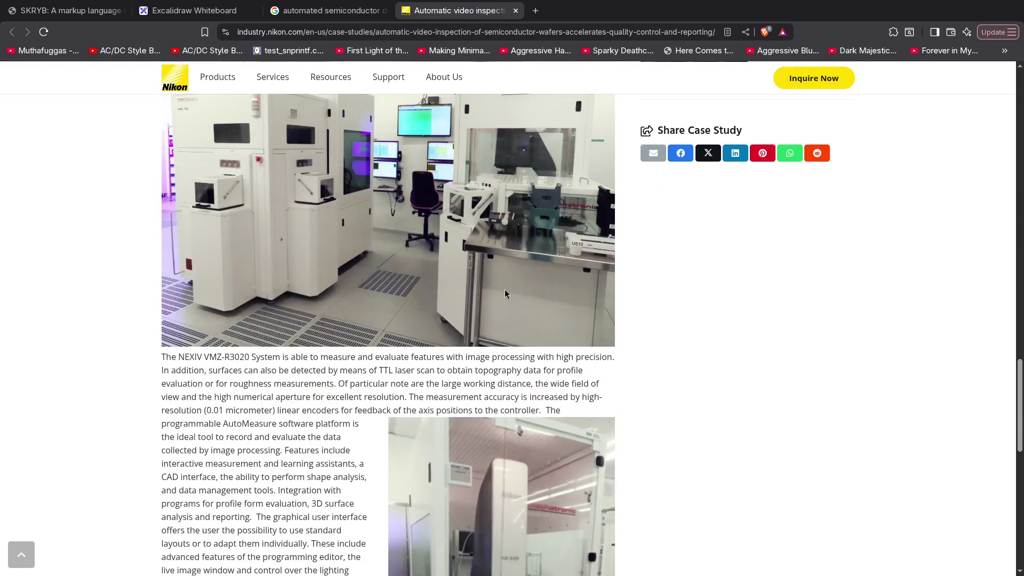
scroll(505, 294, "down", 3)
scroll(505, 291, "down", 3)
scroll(505, 292, "up", 3)
scroll(512, 349, "up", 1)
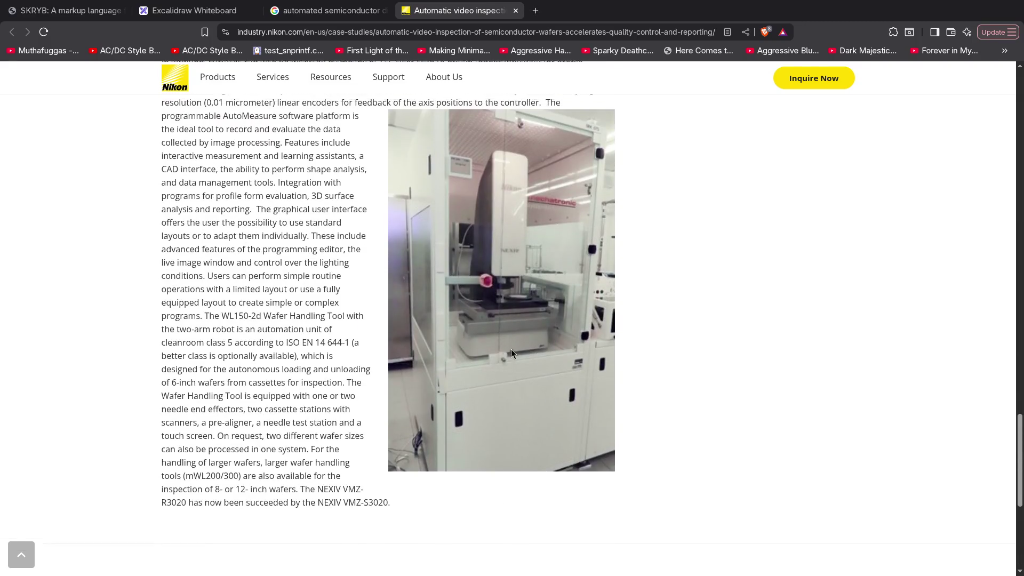
scroll(519, 398, "up", 1)
scroll(499, 398, "up", 1)
scroll(498, 398, "up", 3)
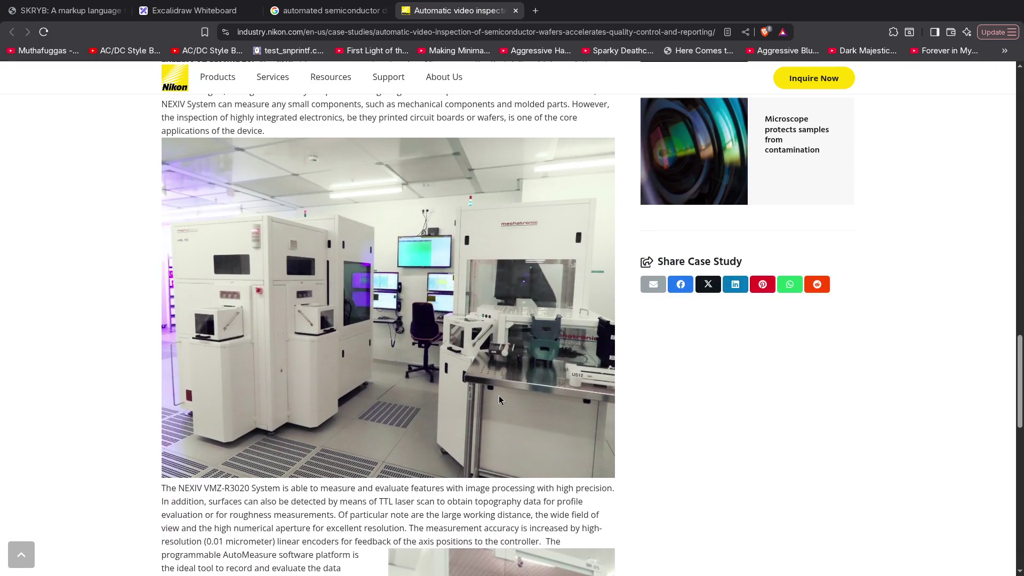
scroll(499, 394, "up", 3)
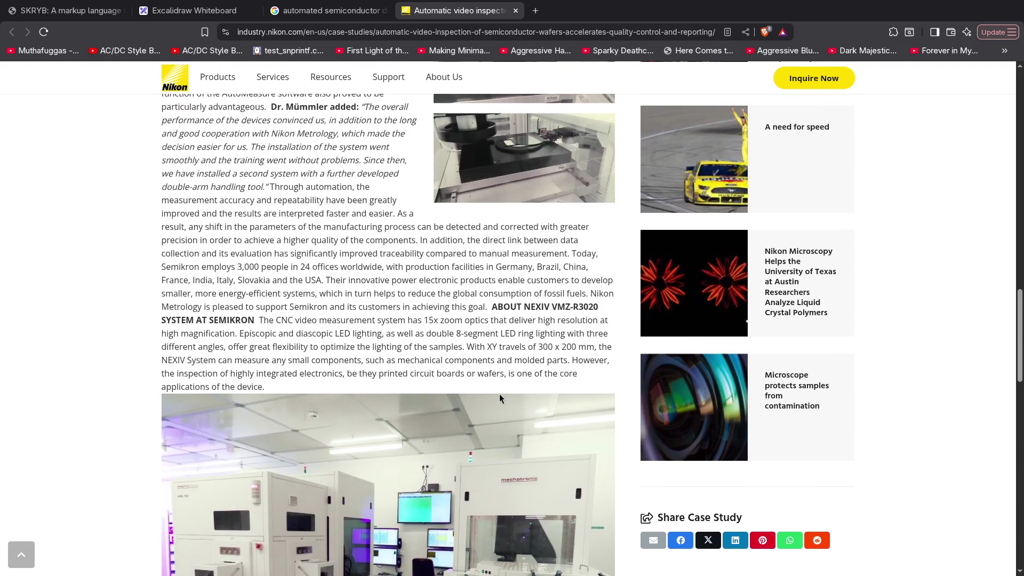
scroll(499, 394, "up", 3)
scroll(514, 364, "up", 1)
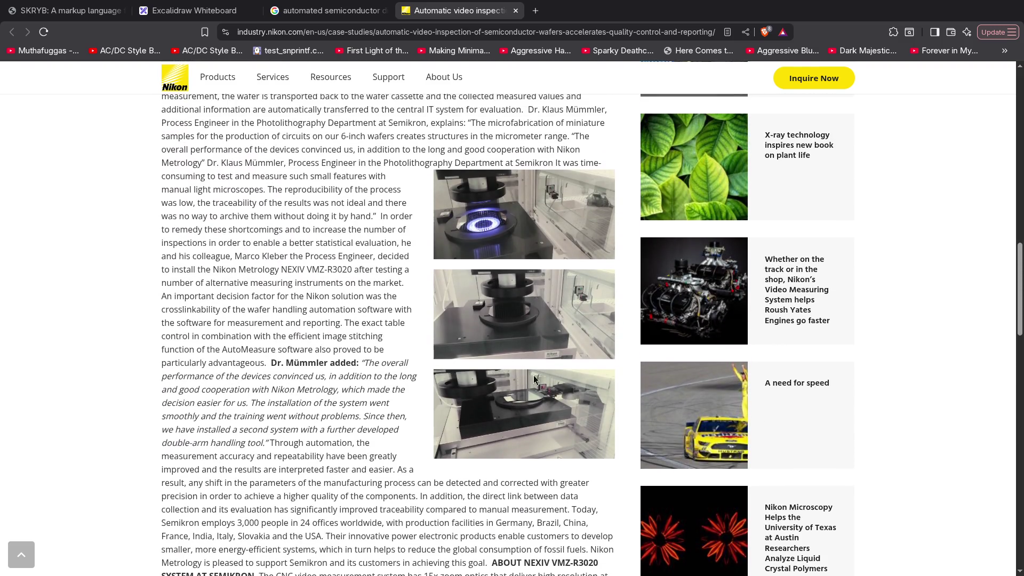
scroll(548, 395, "up", 3)
scroll(548, 397, "up", 5)
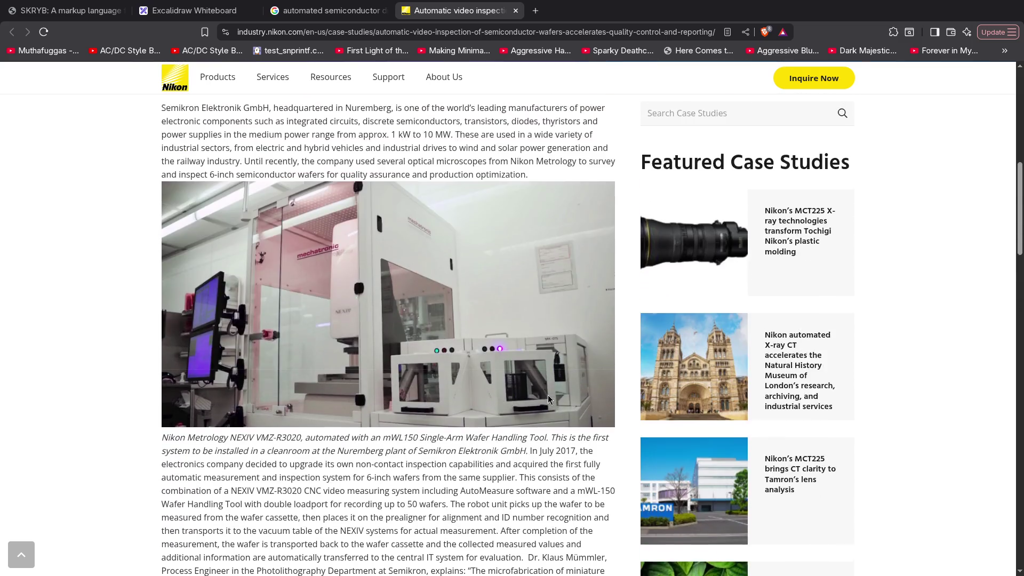
scroll(548, 394, "up", 4)
scroll(549, 395, "down", 5)
scroll(538, 326, "down", 4)
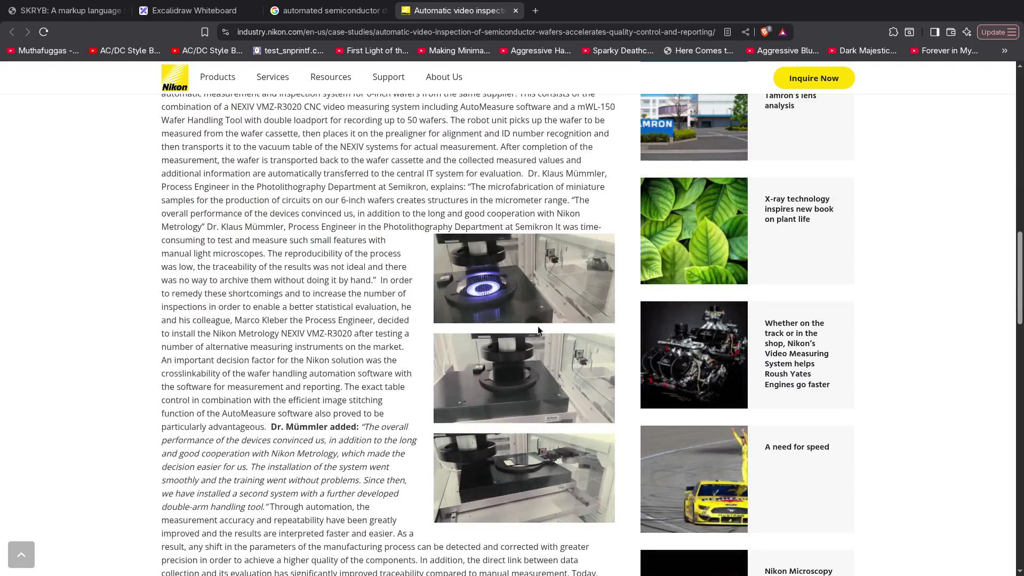
Open the first NEXIV machine photo in a new tab and tile the browser beside Emacs.
right_click(525, 299)
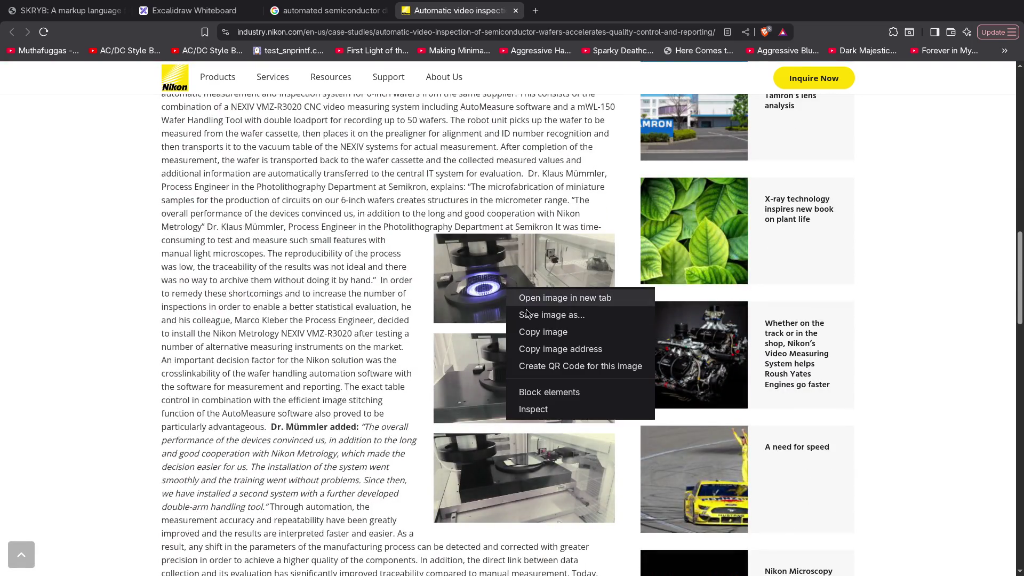
left_click(569, 298)
right_click(526, 269)
left_click(317, 214)
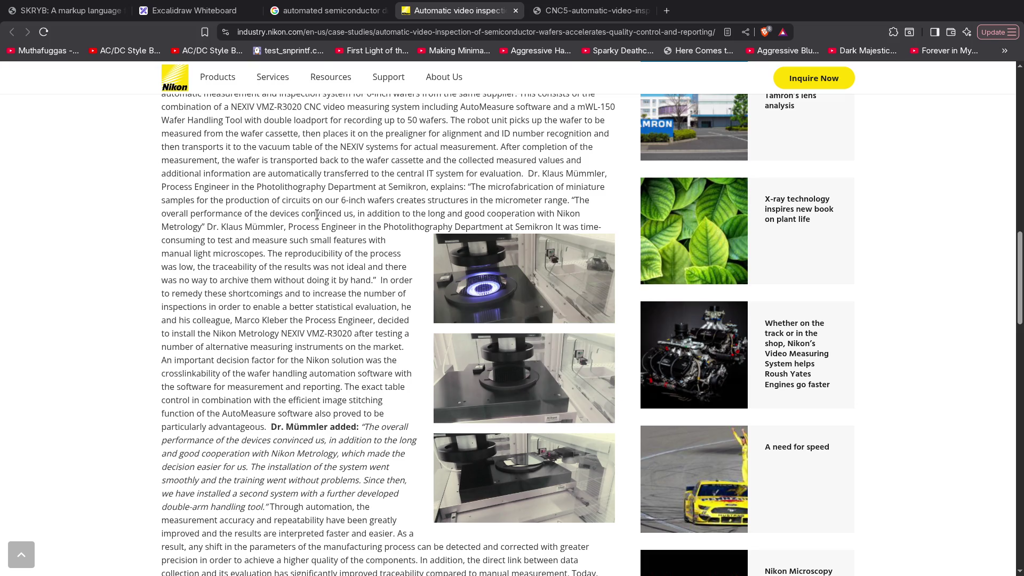
key("super+f")
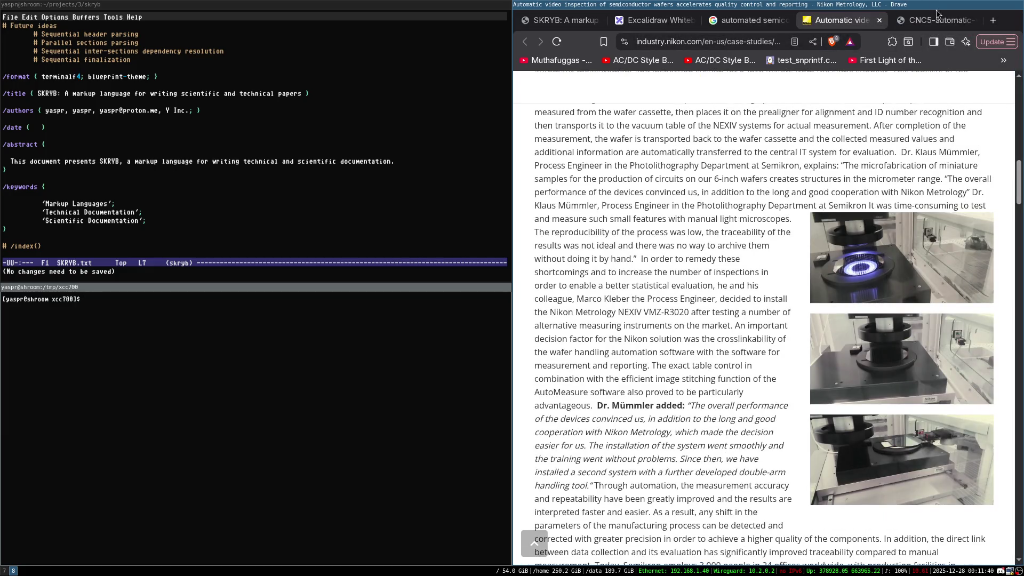
View the machine photo tab full screen, then close it to return to the case study.
left_click(941, 23)
key("super+f")
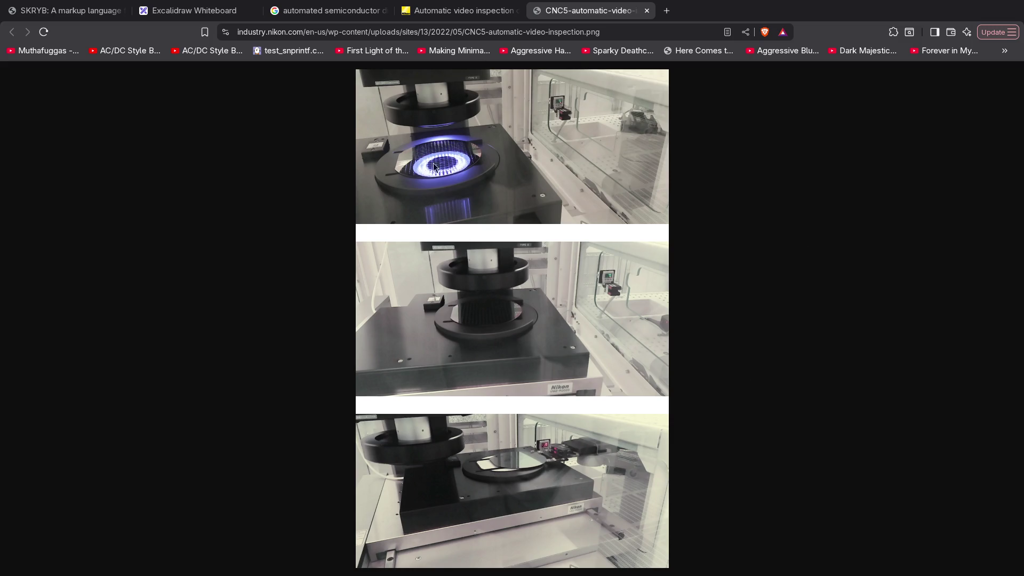
middle_click(578, 11)
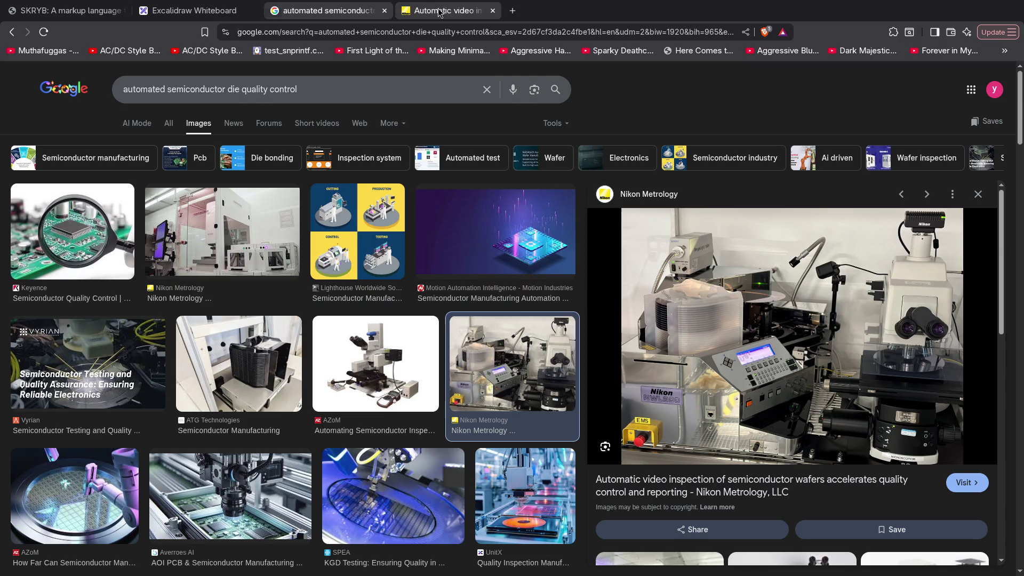
Close the Nikon case study tab and preview the Robovision AI-Based Wafer Defect Inspection image.
middle_click(416, 10)
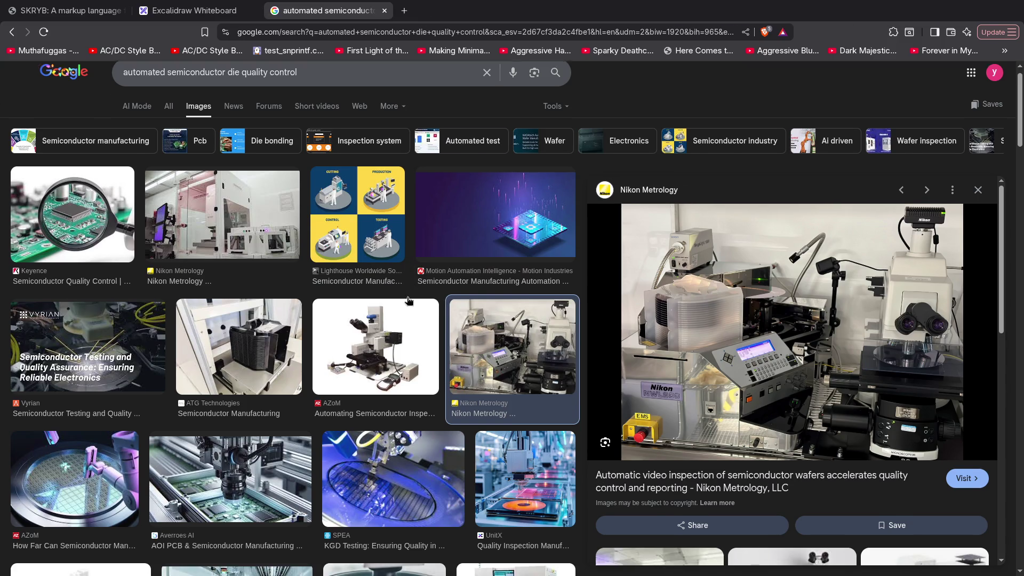
scroll(408, 300, "down", 2)
scroll(379, 324, "down", 1)
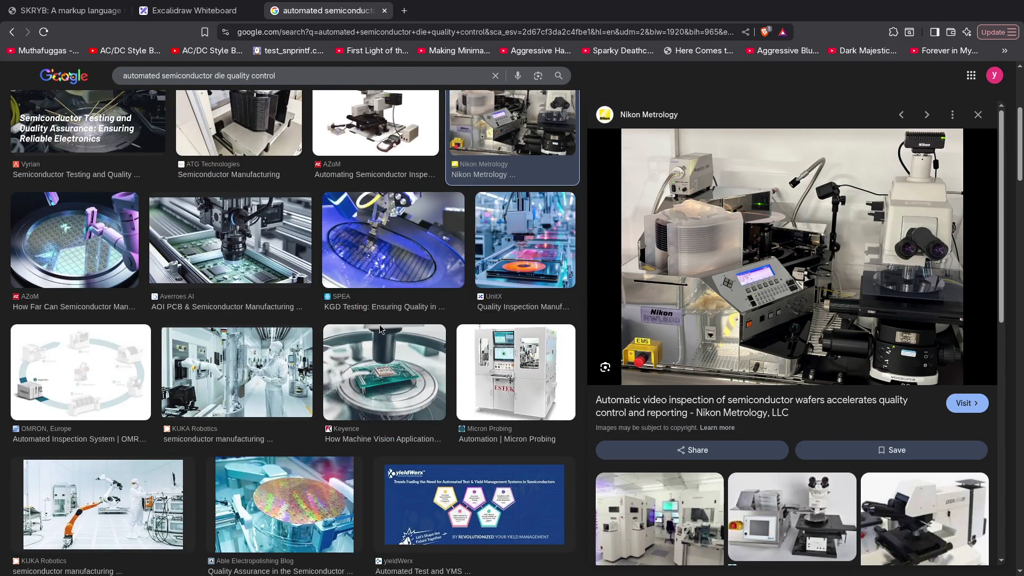
scroll(380, 325, "down", 1)
scroll(380, 327, "down", 1)
scroll(381, 327, "down", 1)
scroll(383, 327, "down", 2)
scroll(384, 327, "down", 1)
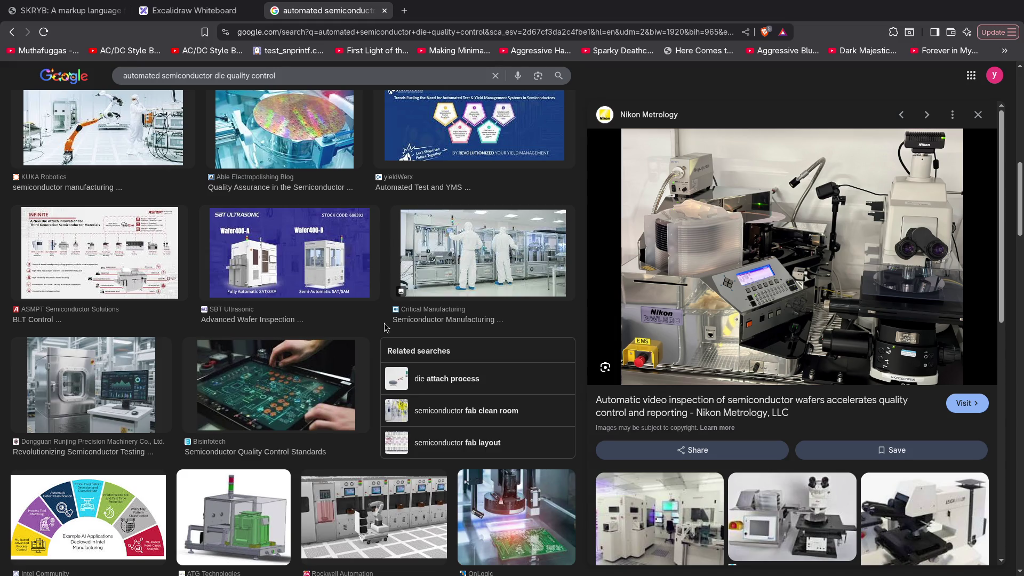
scroll(384, 327, "down", 2)
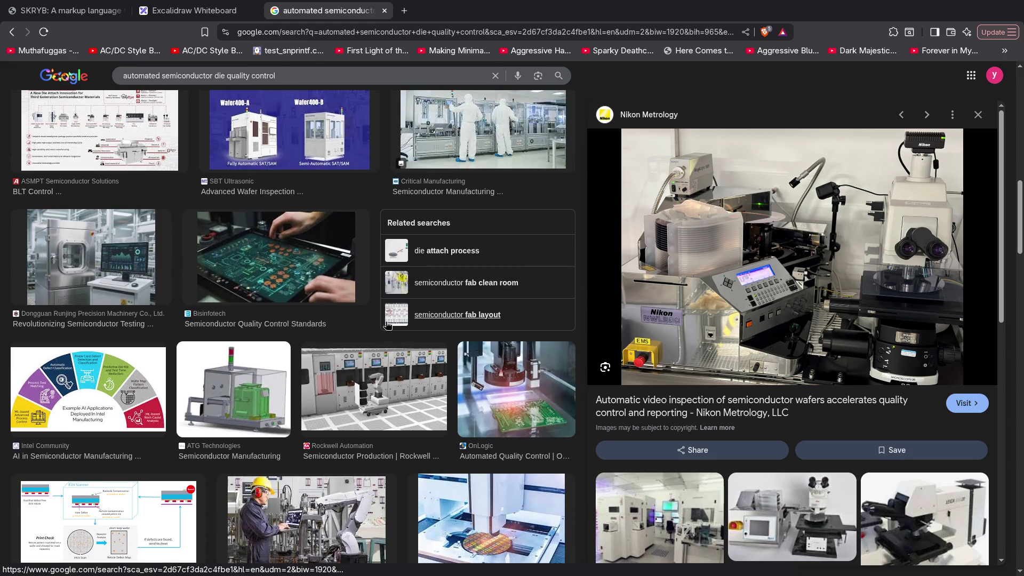
scroll(448, 360, "down", 2)
left_click(484, 382)
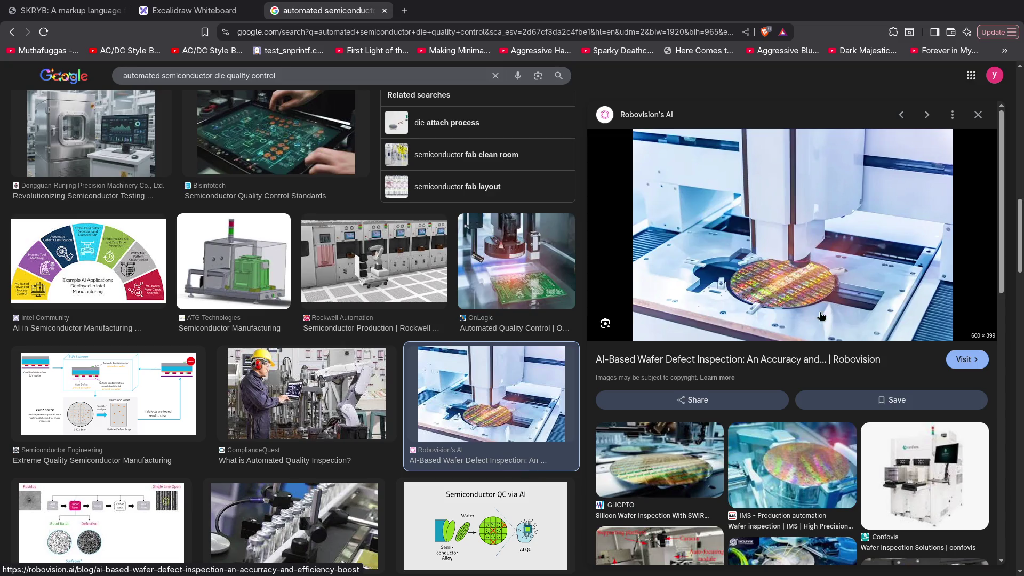
Open the Robovision wafer defect inspection article in a new tab, read it, and close it.
left_click(658, 227)
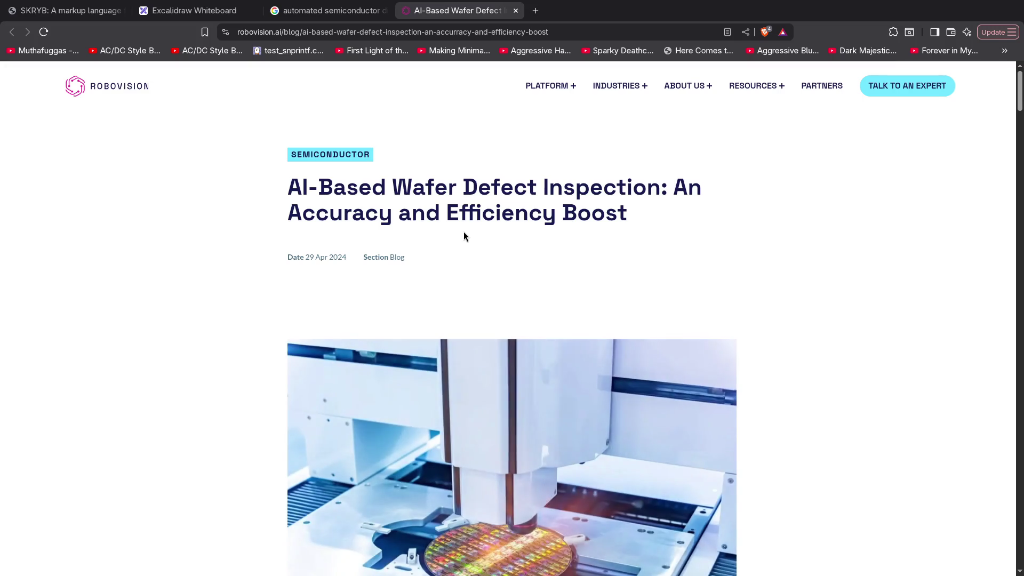
scroll(464, 232, "down", 3)
scroll(535, 280, "down", 3)
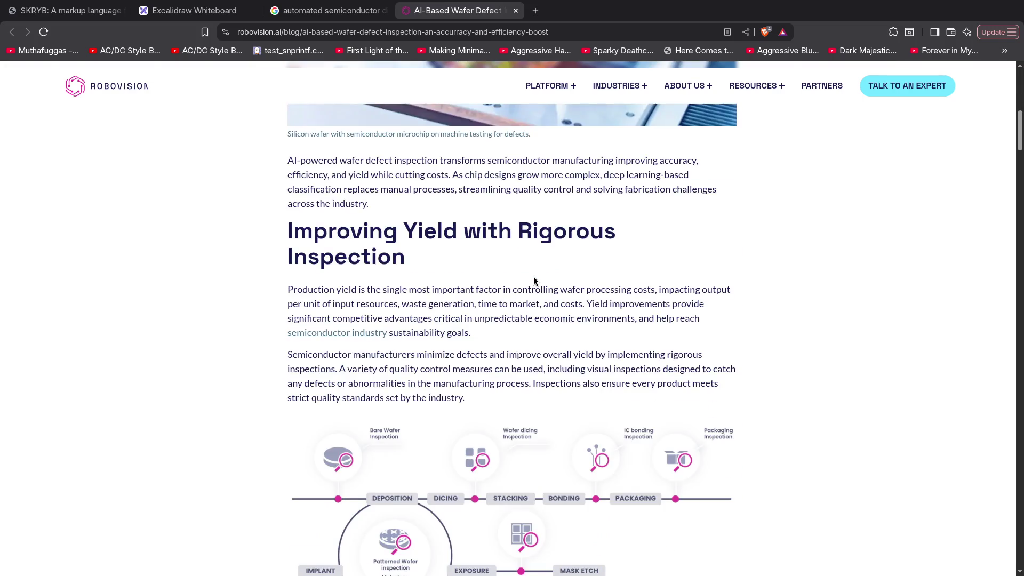
scroll(470, 289, "up", 5)
scroll(573, 384, "down", 5)
scroll(475, 258, "down", 5)
scroll(474, 258, "down", 5)
scroll(474, 259, "down", 5)
key("ctrl+w")
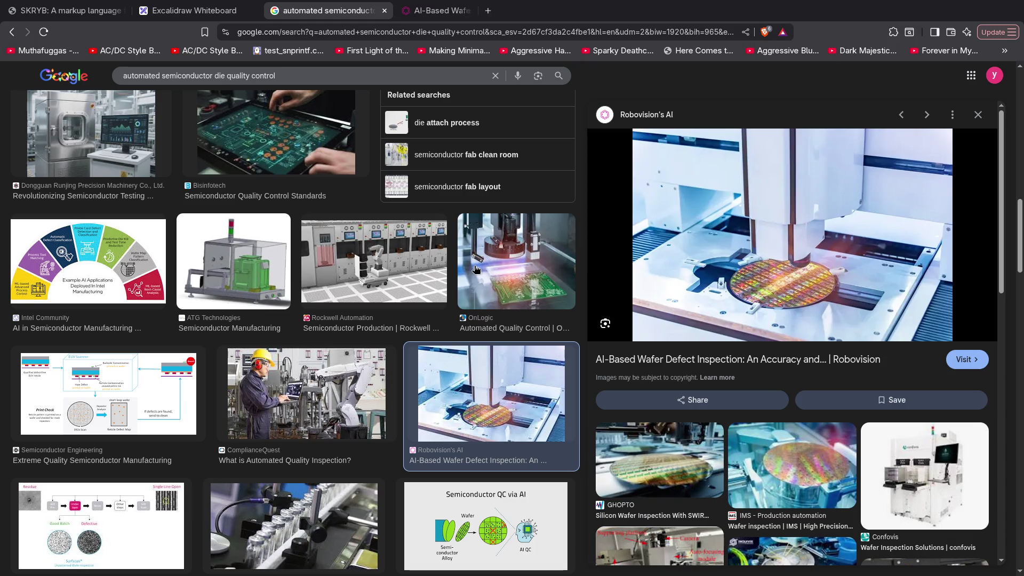
scroll(377, 336, "down", 3)
scroll(377, 337, "down", 2)
scroll(344, 329, "down", 2)
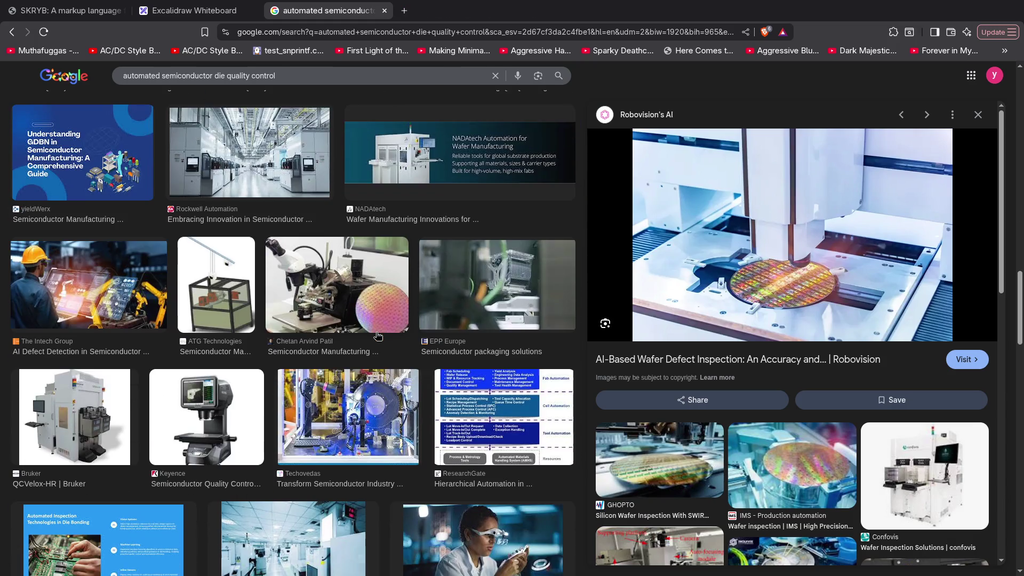
scroll(319, 321, "down", 3)
scroll(319, 321, "down", 2)
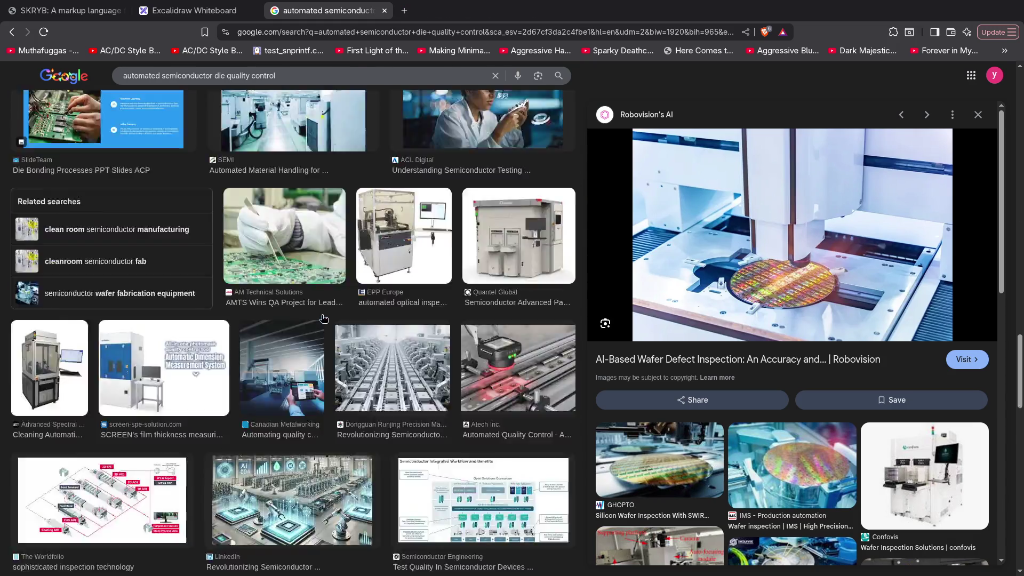
scroll(320, 320, "down", 3)
scroll(323, 320, "down", 1)
scroll(321, 315, "down", 4)
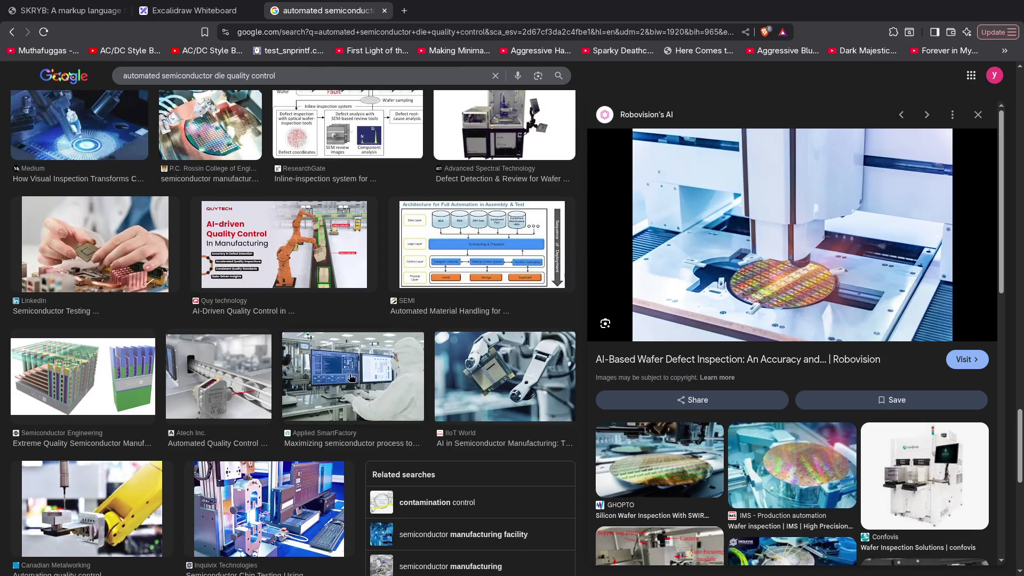
Preview the Applied SmartFactory cleanroom image, dismiss it, and close the Google Images tab.
left_click(404, 380)
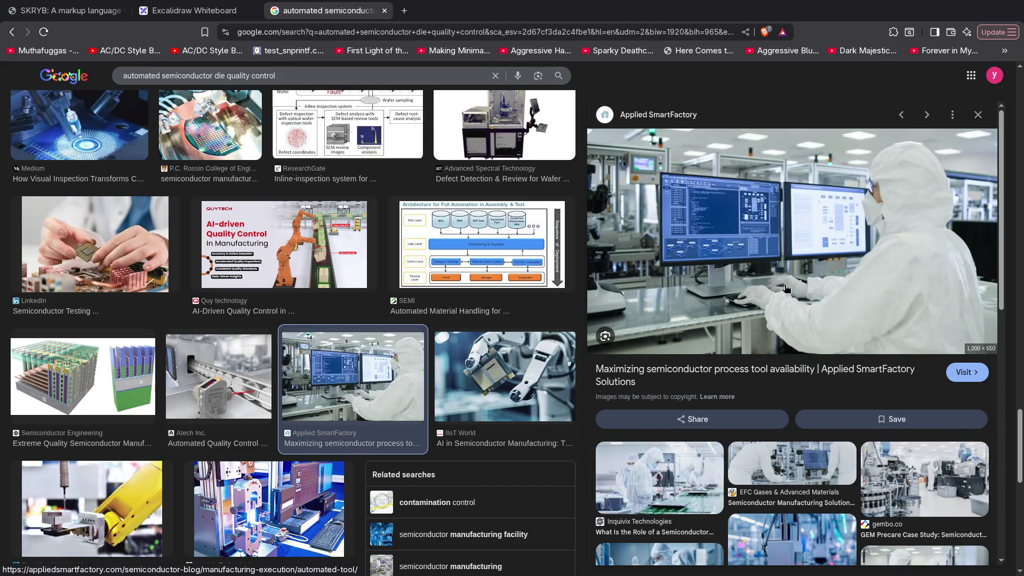
scroll(817, 359, "down", 3)
scroll(817, 359, "down", 4)
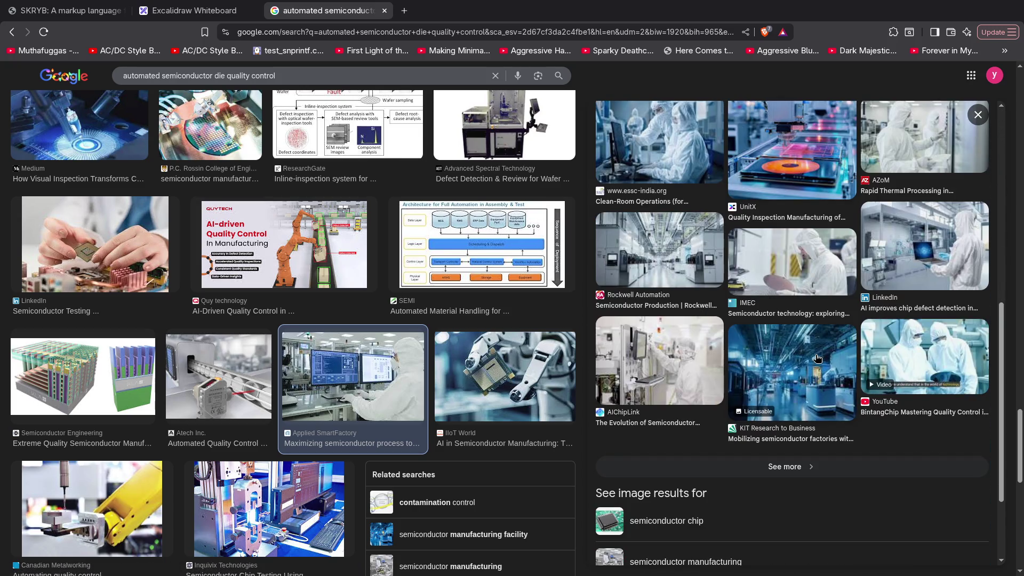
scroll(331, 361, "down", 4)
scroll(332, 361, "down", 2)
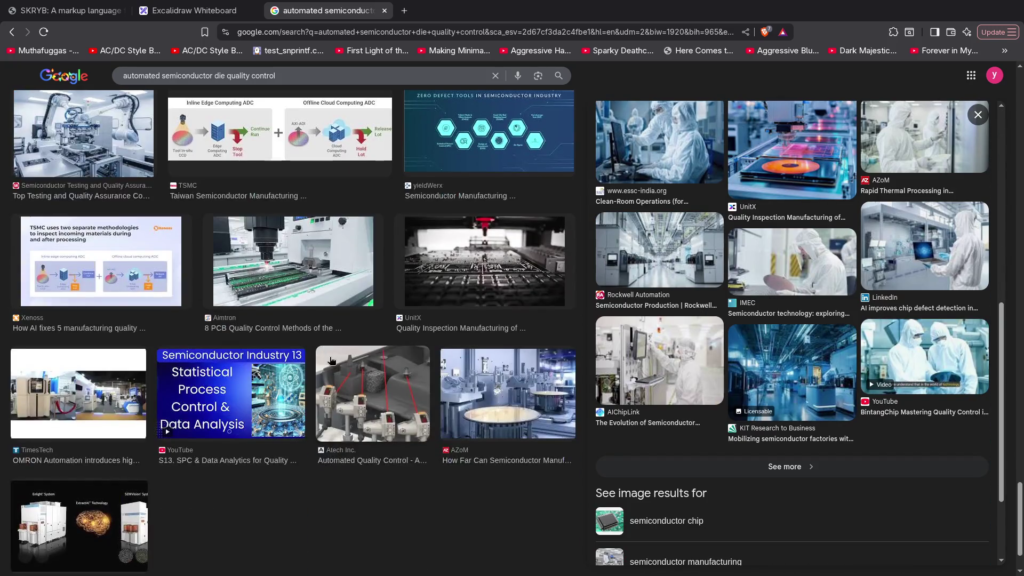
key("Escape")
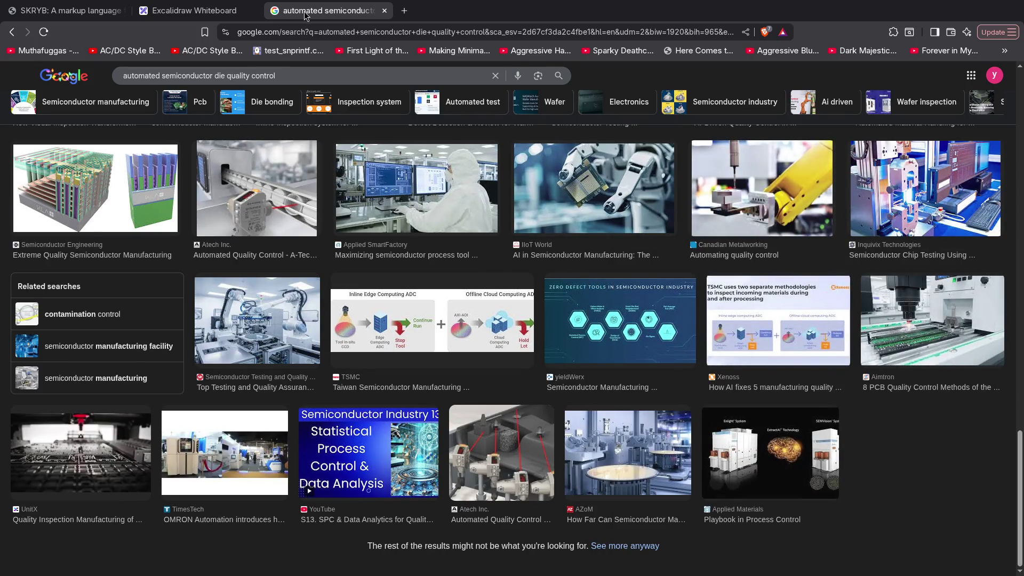
key("ctrl+w")
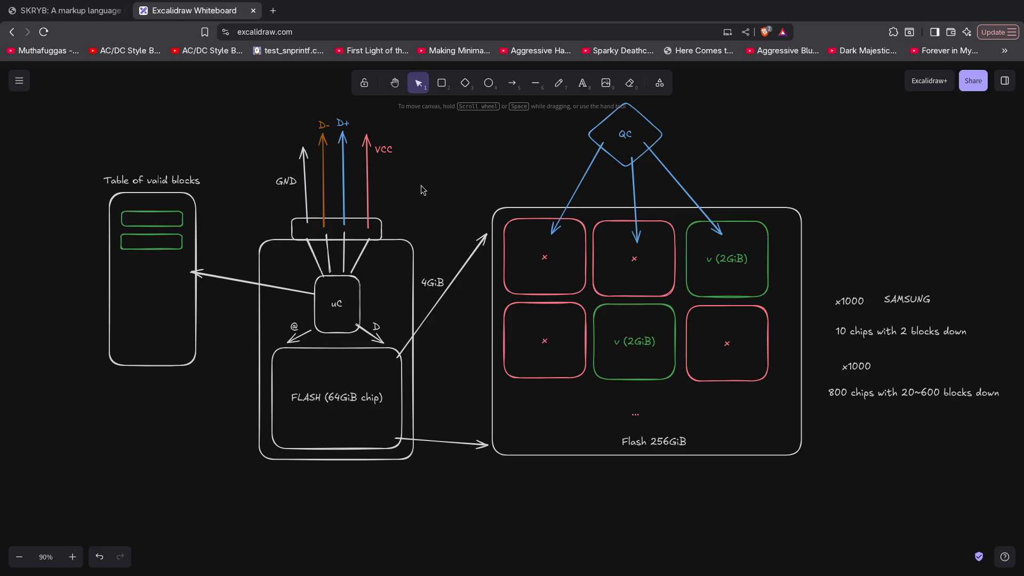
Tile the browser aside and switch to the workspace with test.yin and its tree diagram.
key("super+f")
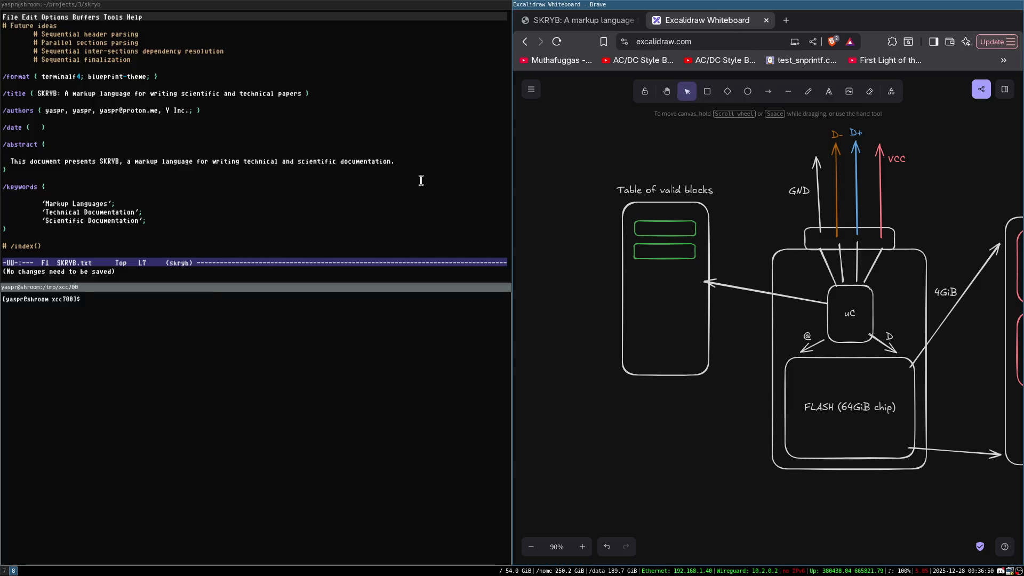
key("super+7")
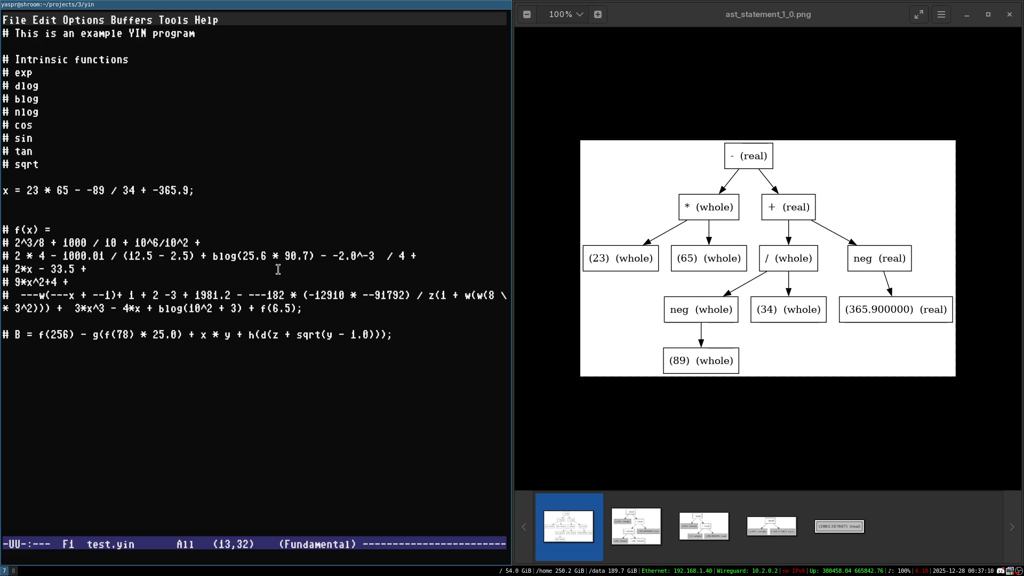
mouse_move(565, 225)
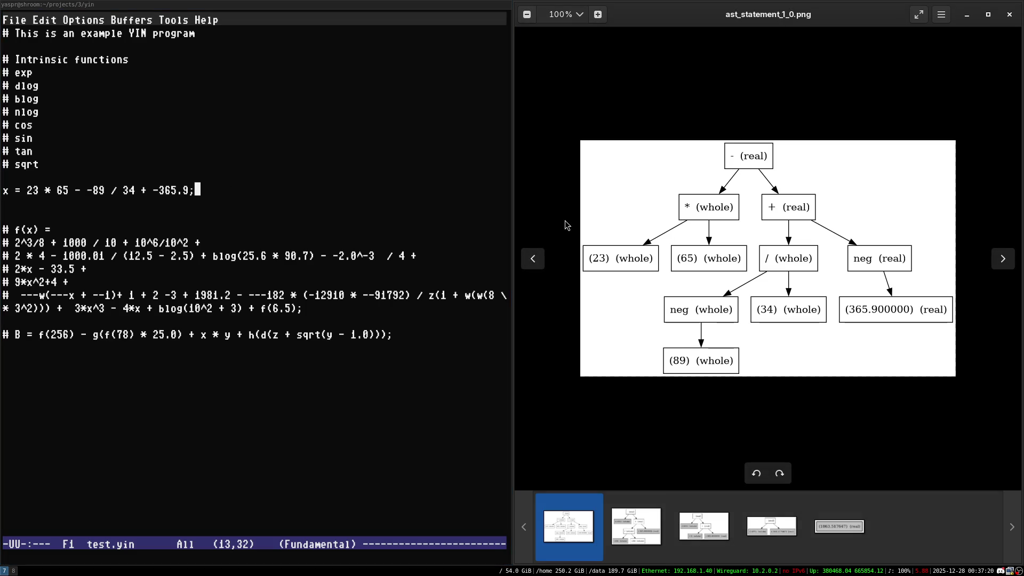
key("Right")
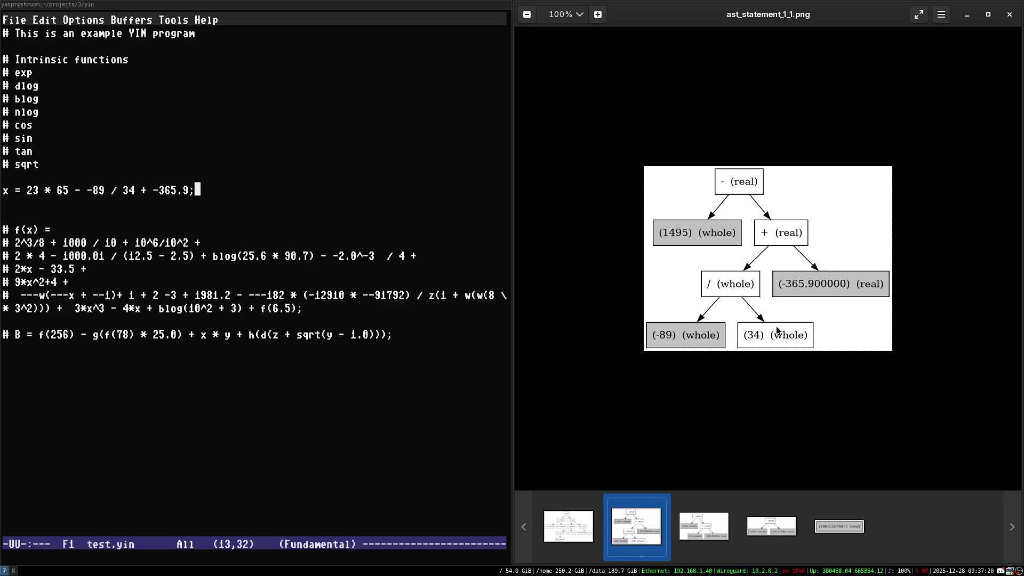
Flip between ast_statement_1_0 and 1_1 to compare the original and partially folded trees.
key("Left")
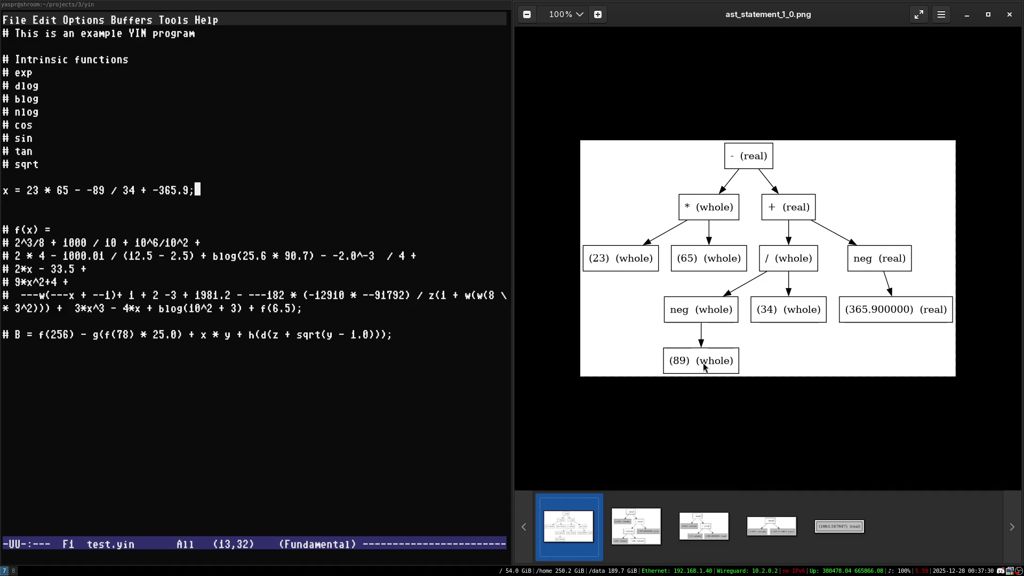
key("Right")
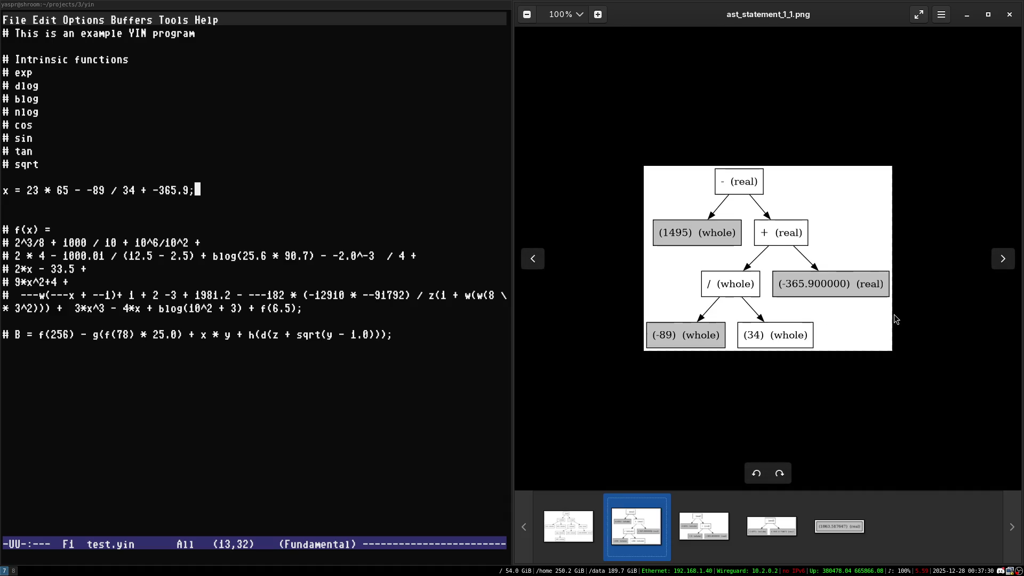
key("Left")
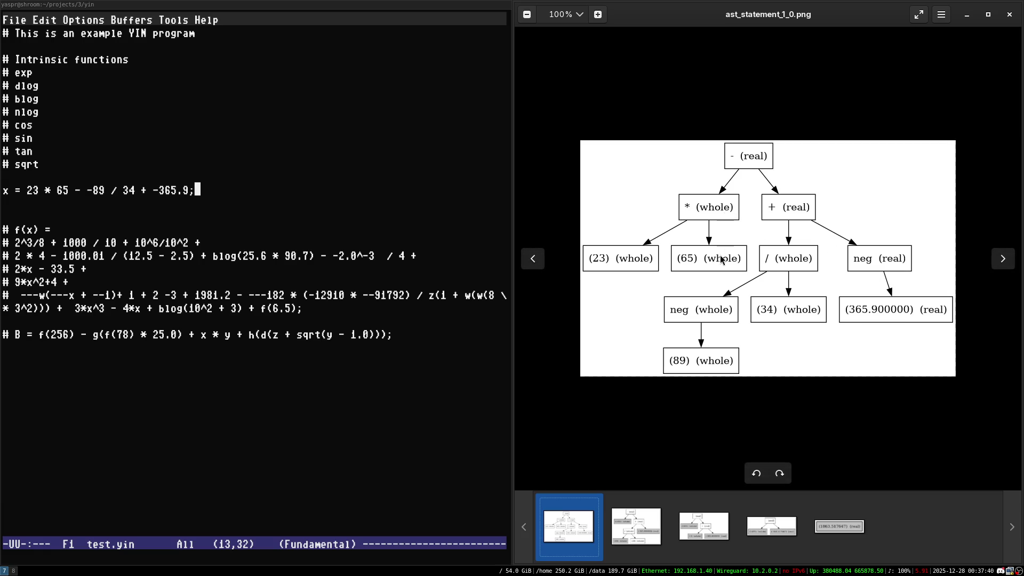
key("Right")
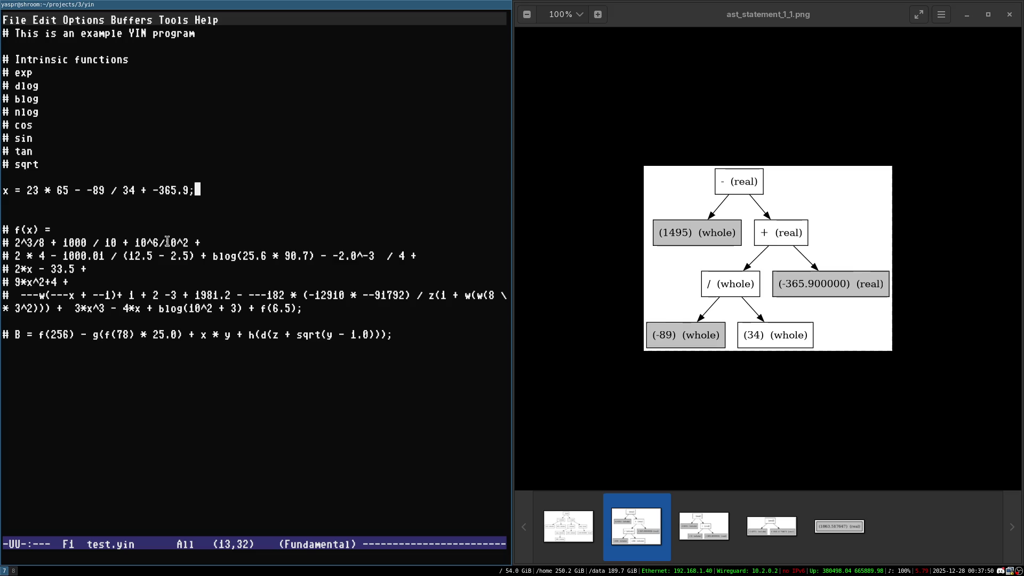
Highlight blog, sqrt and the 25.6 * 90.7 argument in test.yin while discussing intrinsics.
double_click(224, 257)
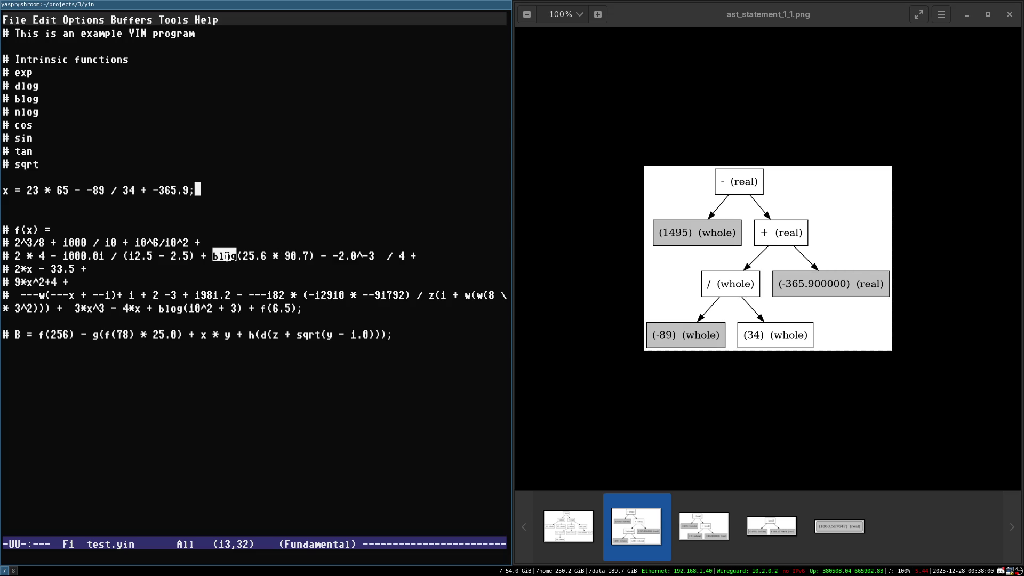
triple_click(228, 257)
left_click(227, 257)
double_click(28, 164)
double_click(226, 257)
left_click(283, 256)
double_click(225, 257)
left_click(226, 275)
double_click(225, 257)
left_click(227, 256)
double_click(229, 256)
left_click(228, 257)
left_click_drag(241, 256, 311, 256)
left_click(236, 257)
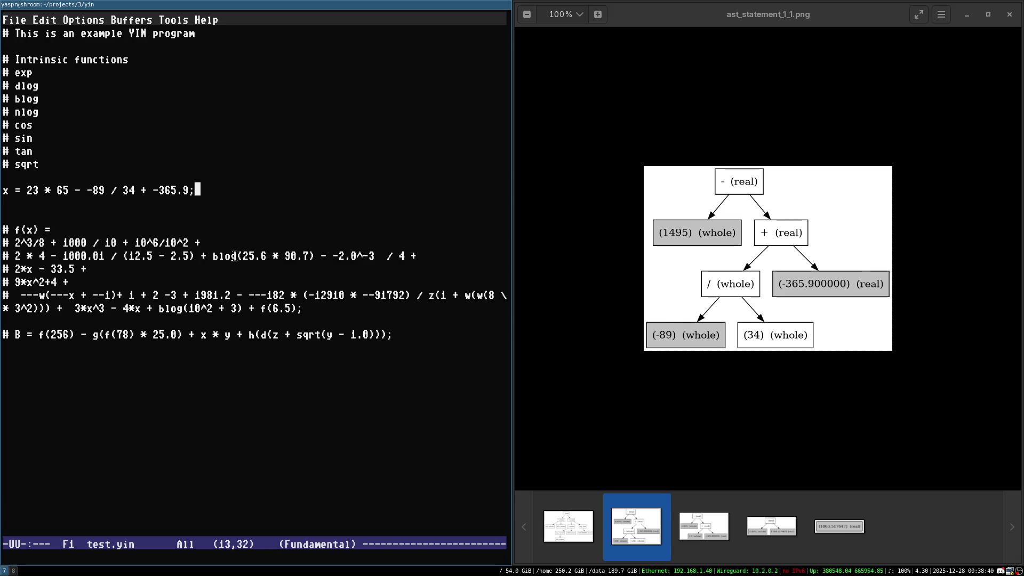
mouse_move(666, 193)
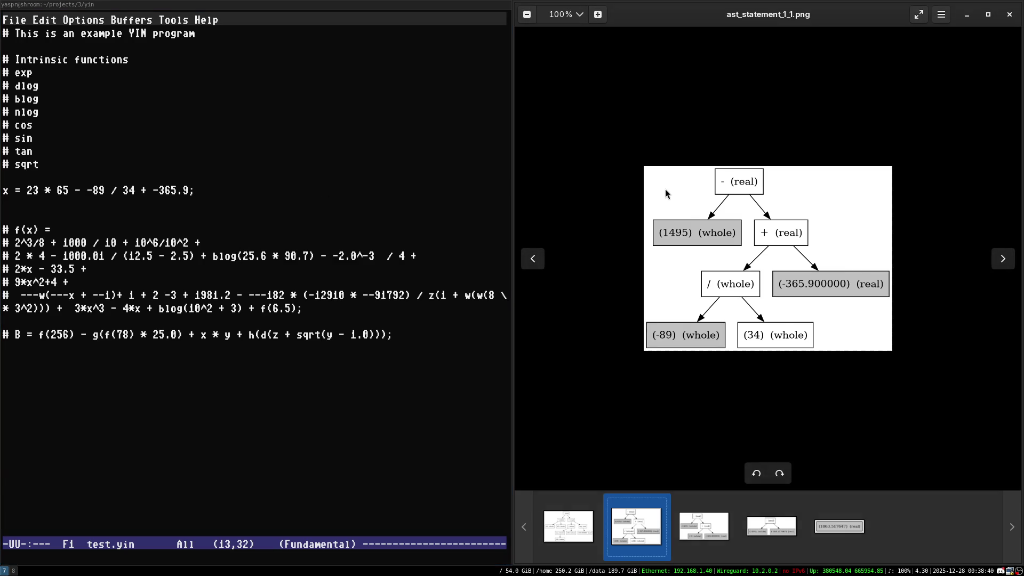
Step through the folding stages to ast_statement_1_3, leaving 1495 minus -368.517647.
key("Left")
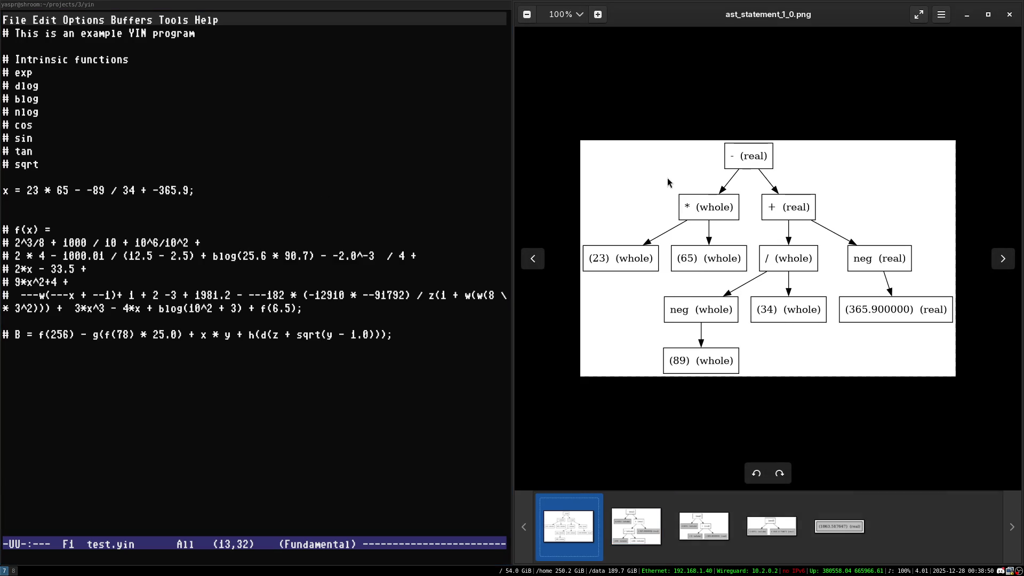
key("Right")
key("Right")
key("Right")
key("Left")
key("Left")
key("Left")
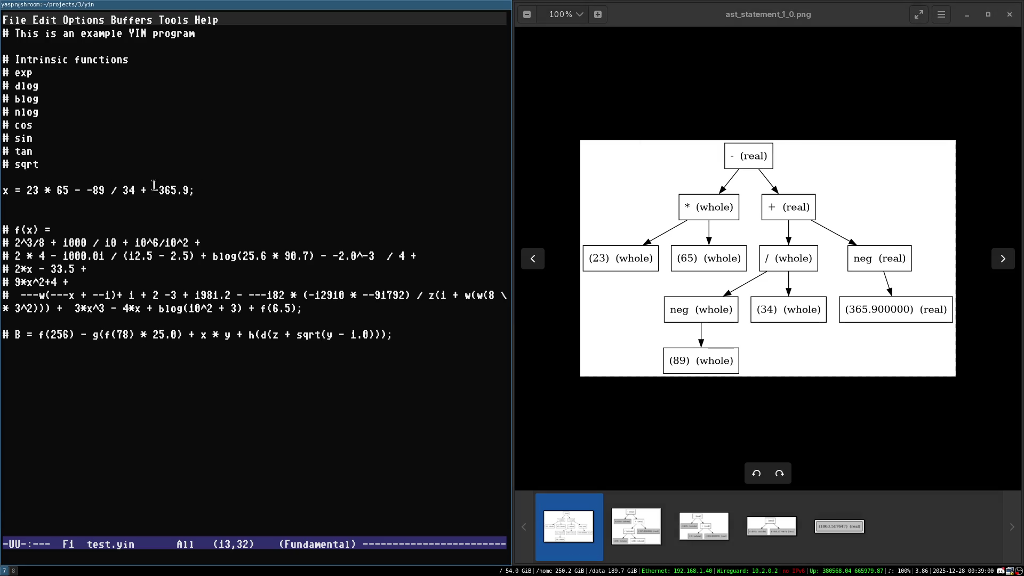
key("Right")
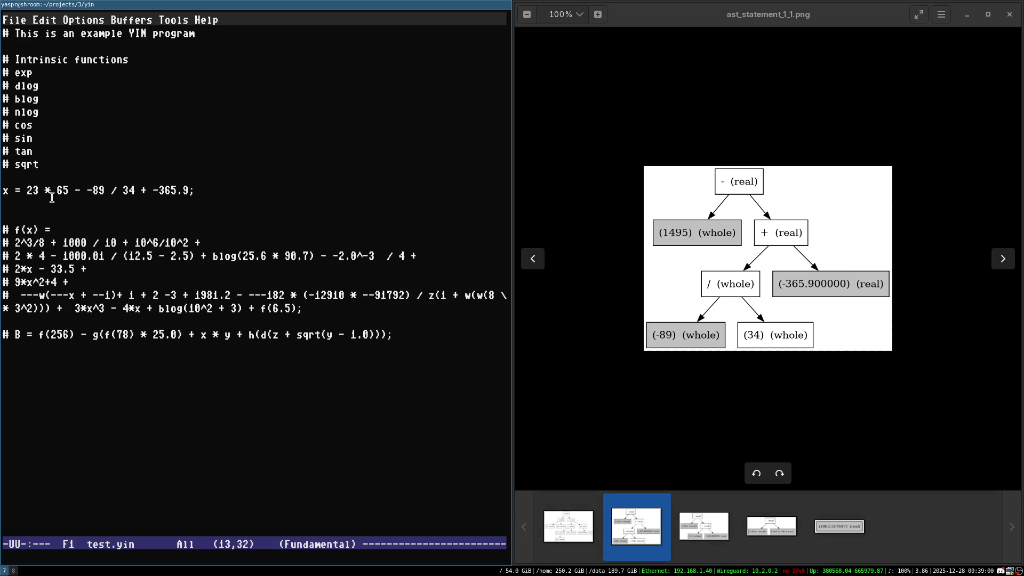
key("Right")
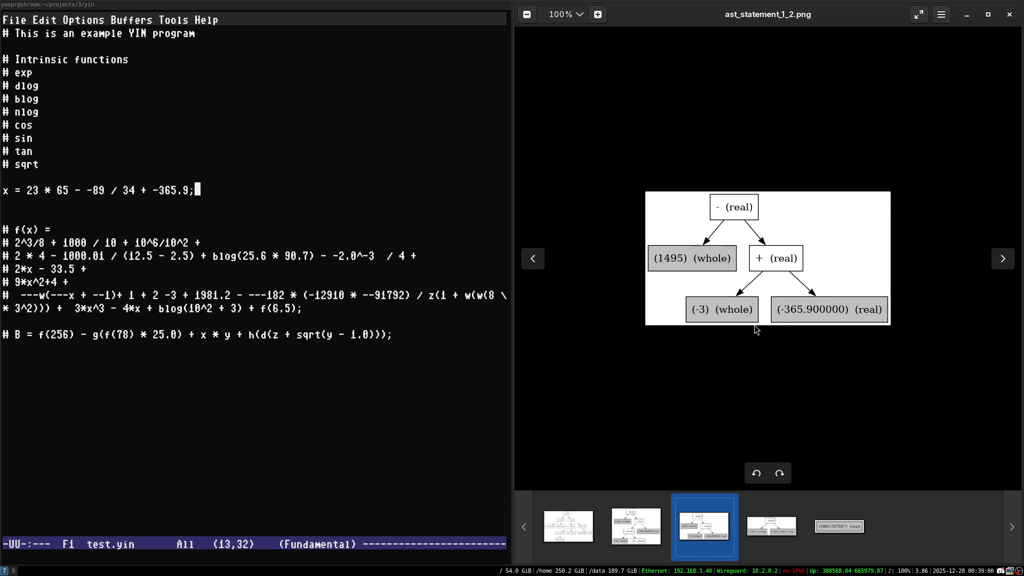
key("Left")
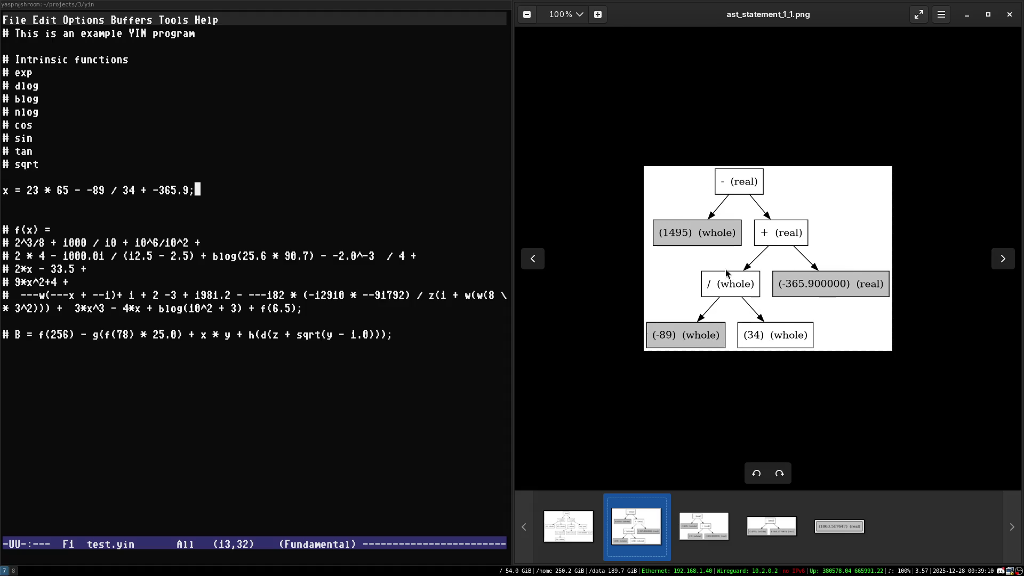
key("Right")
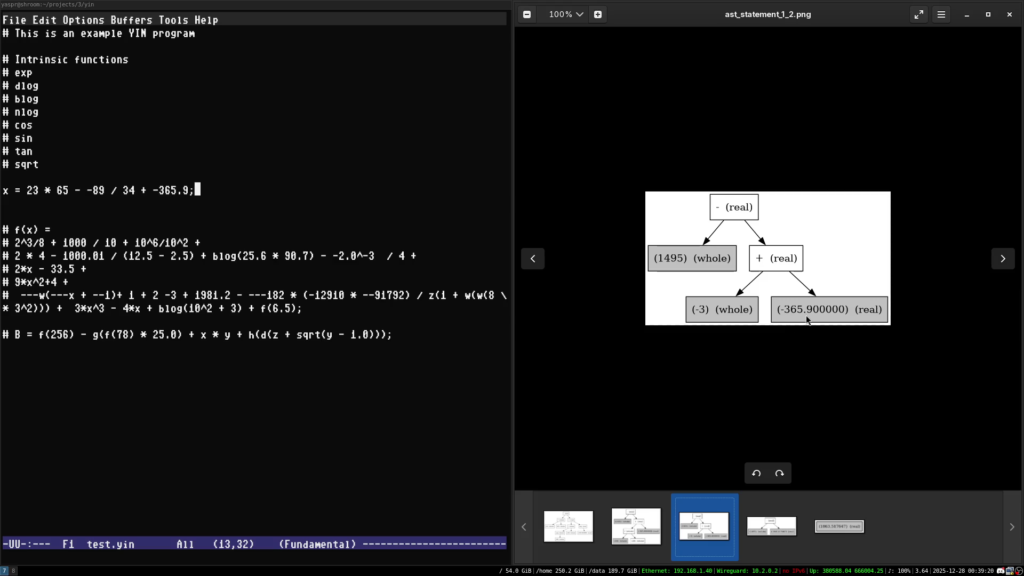
key("Left")
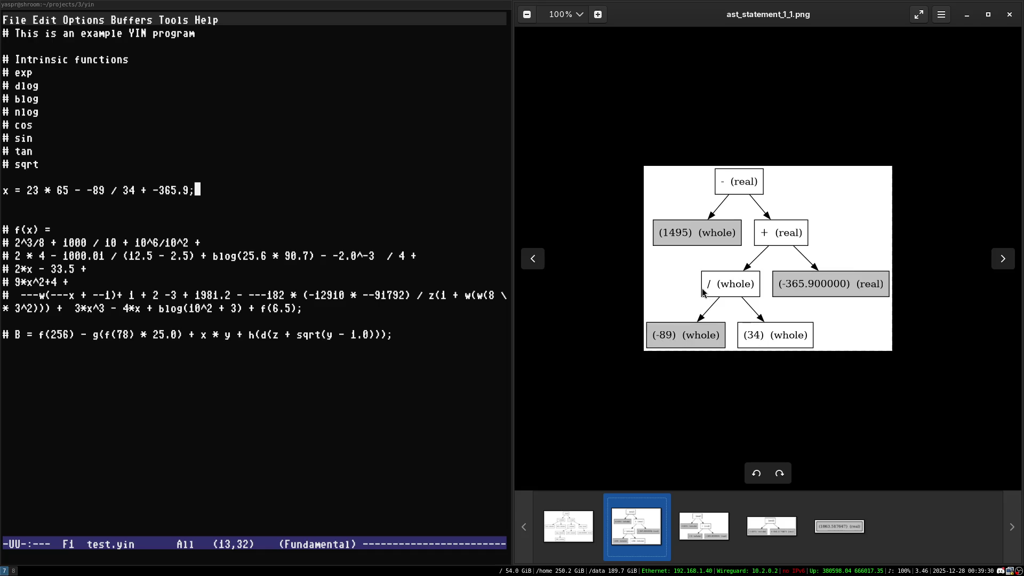
key("Right")
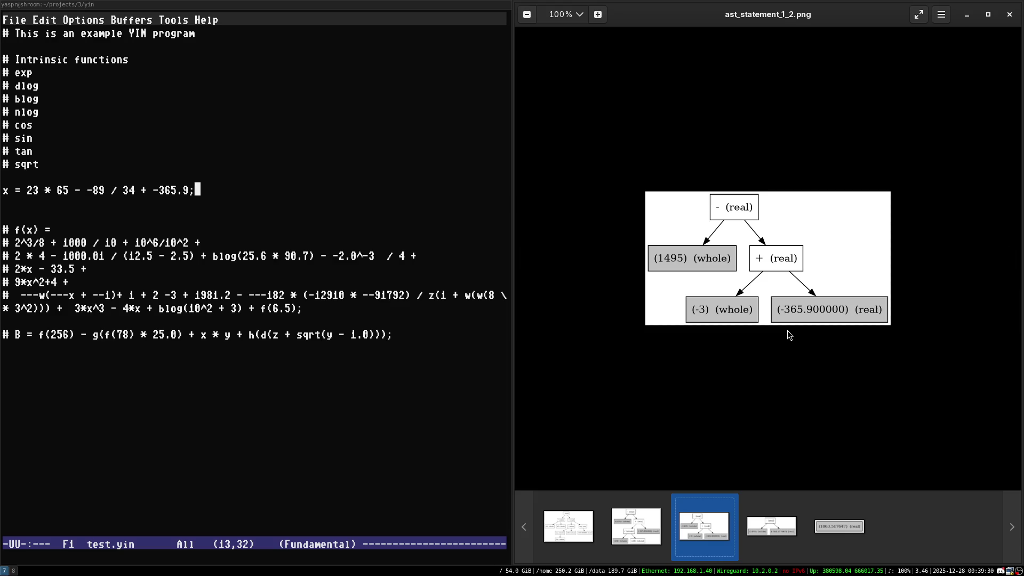
key("Right")
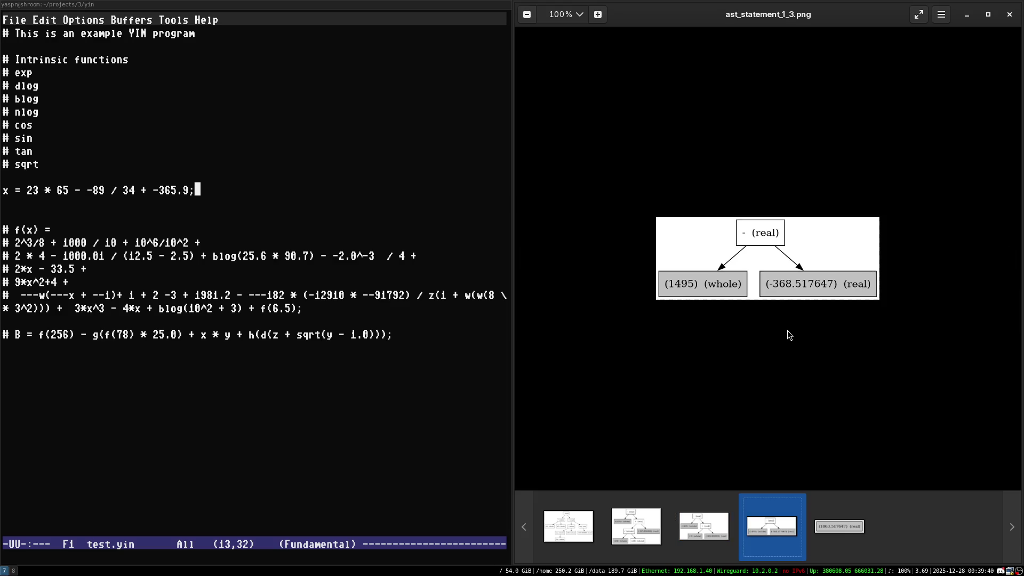
mouse_move(716, 288)
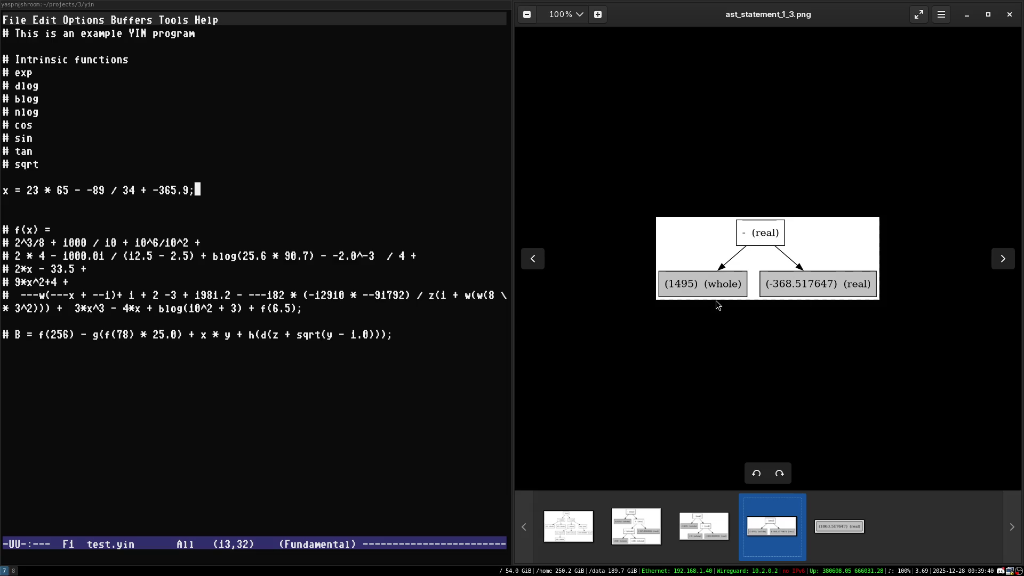
Advance to ast_statement_1_4 showing the single real node 1863.517647.
key("Right")
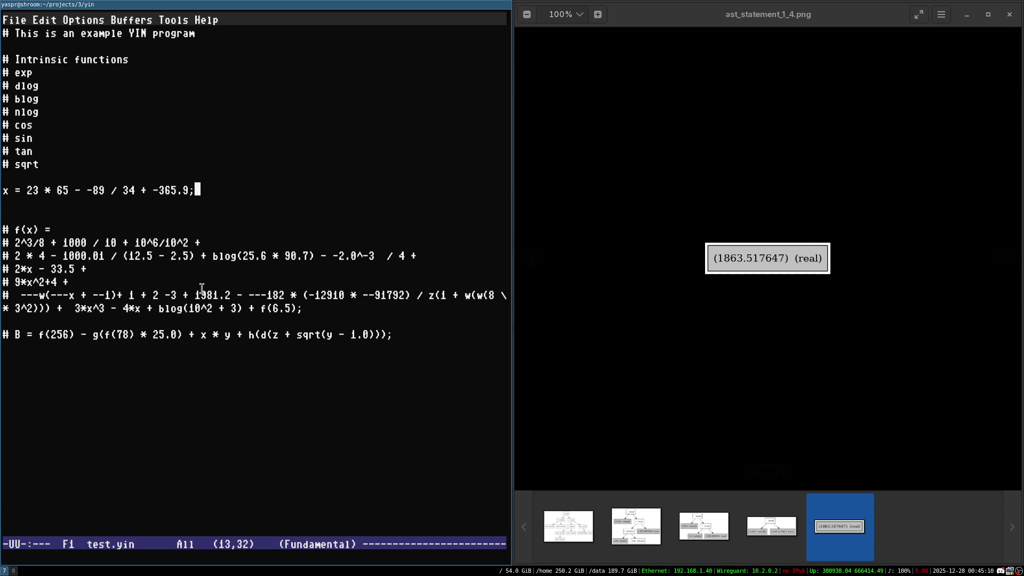
double_click(224, 255)
left_click(232, 276)
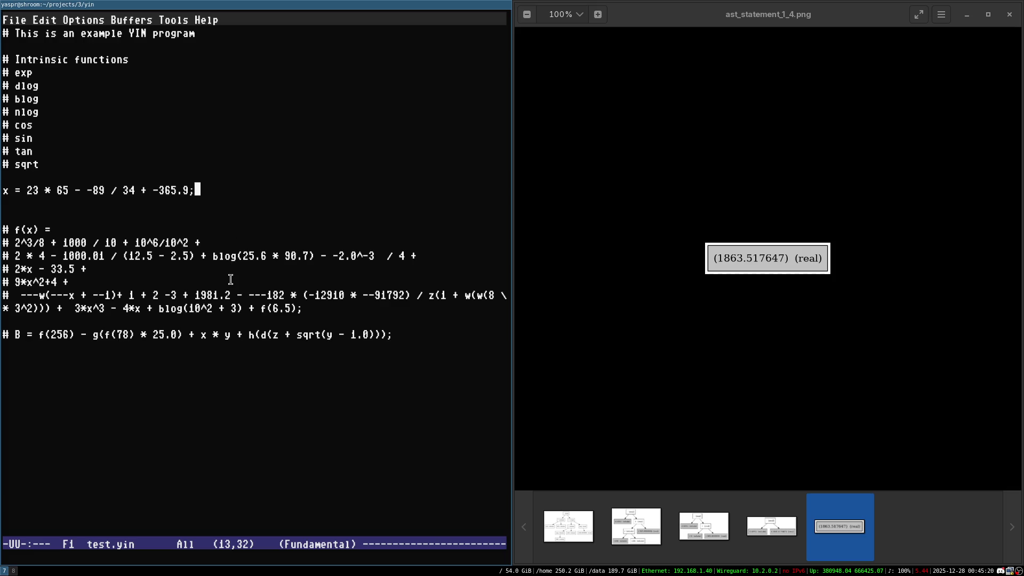